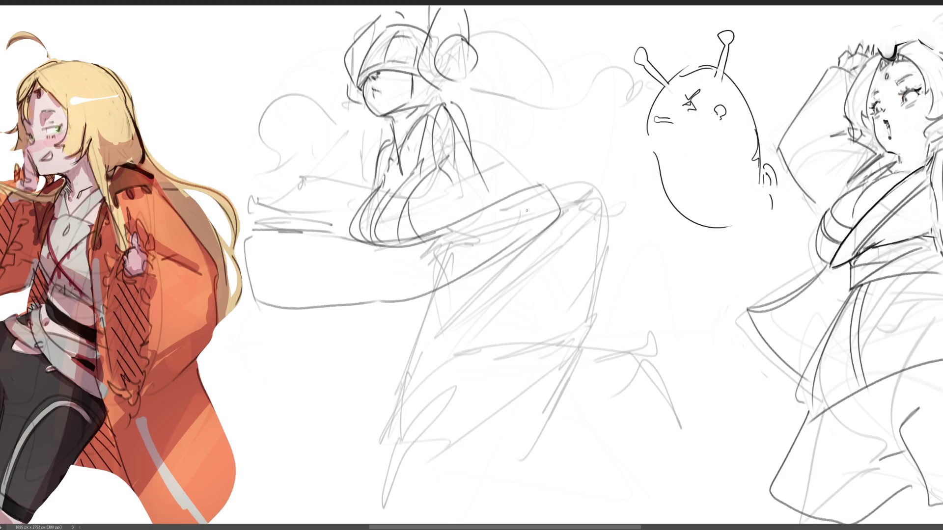
# Sketch the right hand near the tray, the small box outline, an arm line and the left hand's fingers
pyautogui.moveTo(469, 187)
pyautogui.mouseDown()
pyautogui.moveTo(493, 169)
pyautogui.moveTo(508, 193)
pyautogui.moveTo(459, 212)
pyautogui.moveTo(479, 209)
pyautogui.moveTo(484, 188)
pyautogui.moveTo(500, 196)
pyautogui.mouseUp()
pyautogui.moveTo(472, 189)
pyautogui.mouseDown()
pyautogui.moveTo(491, 165)
pyautogui.moveTo(526, 193)
pyautogui.mouseUp()
pyautogui.moveTo(457, 109); pyautogui.dragTo(491, 176)
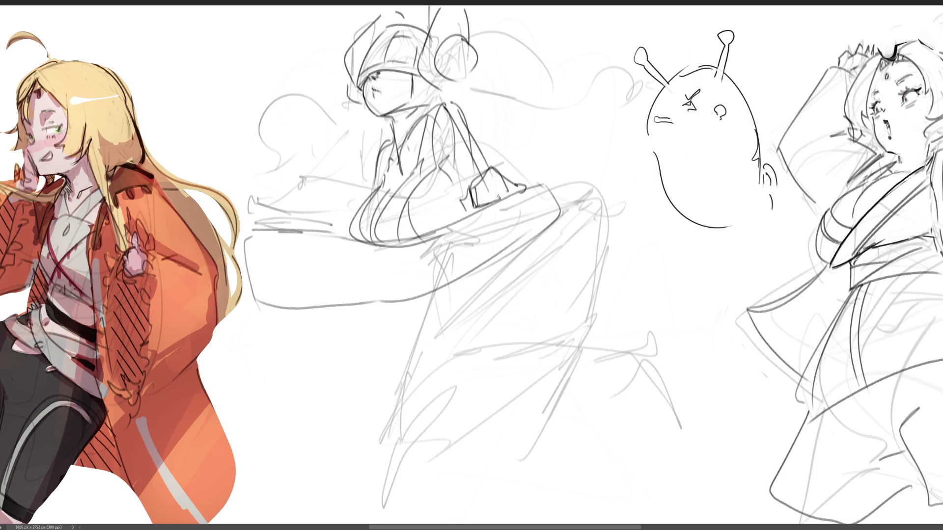
pyautogui.moveTo(292, 205)
pyautogui.mouseDown()
pyautogui.moveTo(313, 224)
pyautogui.moveTo(342, 218)
pyautogui.mouseUp()
# Draw the tray's long lower edge, short top strokes and refined inner lines
pyautogui.moveTo(243, 257); pyautogui.dragTo(483, 223)
pyautogui.moveTo(259, 236)
pyautogui.mouseDown()
pyautogui.moveTo(288, 240)
pyautogui.moveTo(287, 251)
pyautogui.mouseUp()
pyautogui.moveTo(285, 246); pyautogui.dragTo(305, 248)
pyautogui.moveTo(296, 254); pyautogui.dragTo(372, 246)
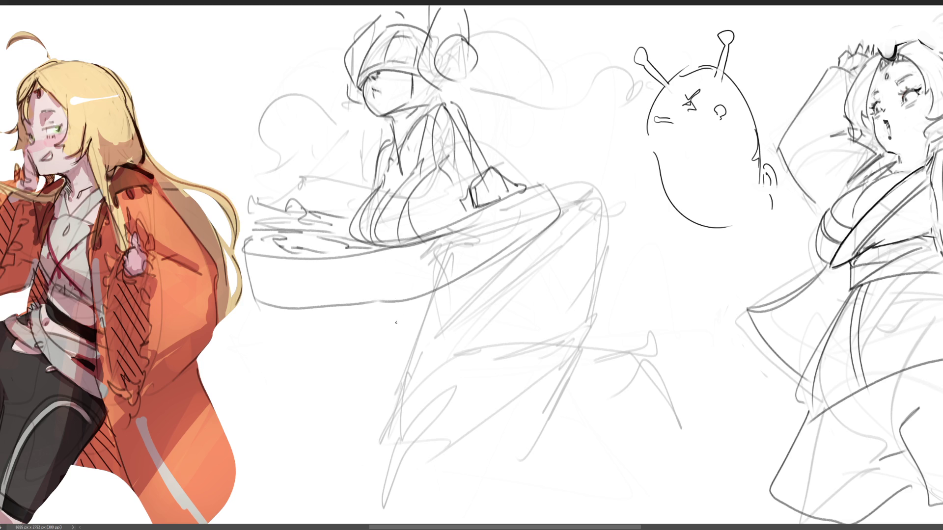
pyautogui.moveTo(266, 261); pyautogui.dragTo(335, 256)
pyautogui.moveTo(268, 298)
pyautogui.mouseDown()
pyautogui.moveTo(567, 177)
pyautogui.moveTo(574, 192)
pyautogui.mouseUp()
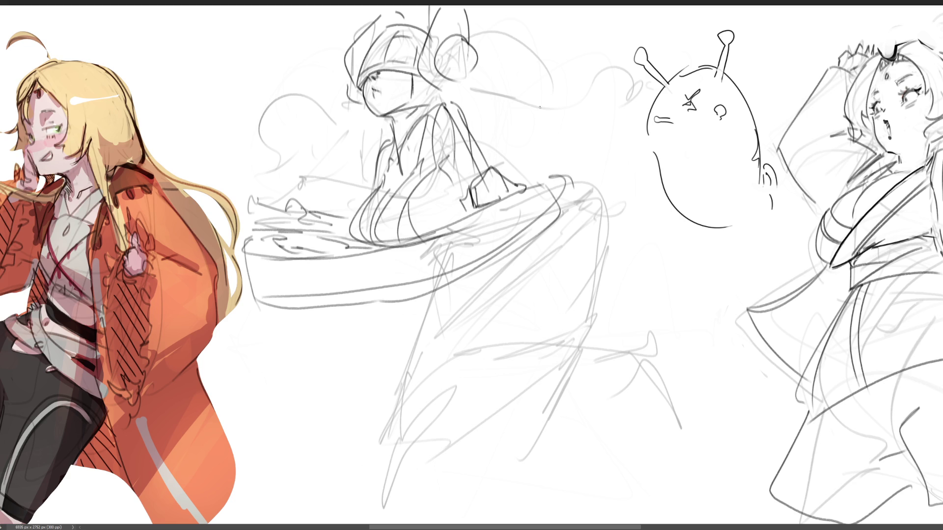
# Add flowing hair arcs right of the head, curls on the left, and darken the eye stroke
pyautogui.moveTo(402, 28)
pyautogui.mouseDown()
pyautogui.moveTo(426, 22)
pyautogui.moveTo(547, 124)
pyautogui.mouseUp()
pyautogui.moveTo(479, 122)
pyautogui.mouseDown()
pyautogui.moveTo(587, 79)
pyautogui.moveTo(574, 151)
pyautogui.mouseUp()
pyautogui.moveTo(603, 127); pyautogui.dragTo(627, 159)
pyautogui.moveTo(347, 118)
pyautogui.mouseDown()
pyautogui.moveTo(345, 146)
pyautogui.moveTo(373, 172)
pyautogui.mouseUp()
pyautogui.moveTo(352, 185)
pyautogui.mouseDown()
pyautogui.moveTo(333, 174)
pyautogui.moveTo(304, 181)
pyautogui.mouseUp()
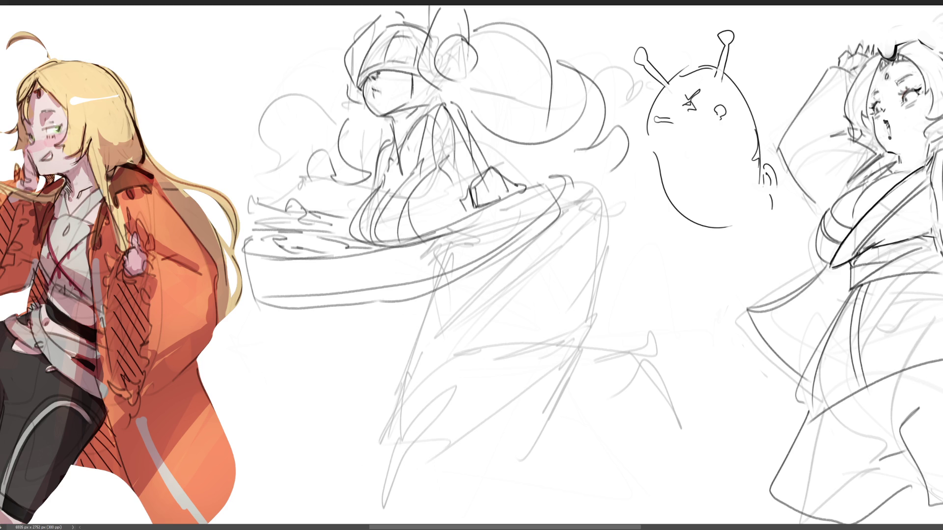
pyautogui.moveTo(376, 71)
pyautogui.mouseDown()
pyautogui.moveTo(383, 76)
pyautogui.moveTo(360, 97)
pyautogui.mouseUp()
# Settle a single hair stroke across the head top after many undo-and-redraw attempts
pyautogui.moveTo(407, 72); pyautogui.dragTo(438, 88)
pyautogui.moveTo(413, 21); pyautogui.dragTo(436, 27)
pyautogui.hotkey('ctrl', 'z')
pyautogui.moveTo(381, 38); pyautogui.dragTo(353, 89)
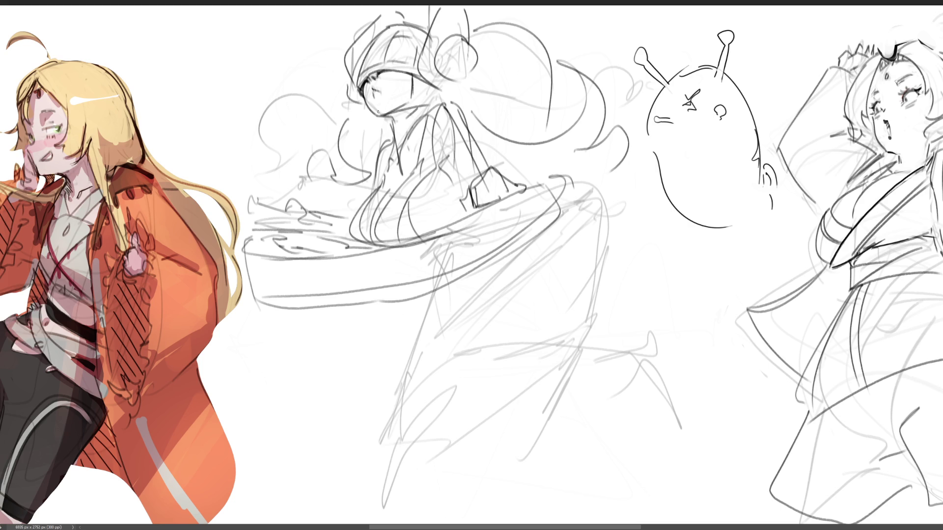
pyautogui.hotkey('ctrl', 'z')
pyautogui.moveTo(384, 30); pyautogui.dragTo(357, 85)
pyautogui.hotkey('ctrl', 'z')
pyautogui.moveTo(388, 27); pyautogui.dragTo(360, 71)
pyautogui.hotkey('ctrl', 'z')
pyautogui.moveTo(390, 26); pyautogui.dragTo(354, 87)
pyautogui.hotkey('ctrl', 'z')
pyautogui.moveTo(395, 30); pyautogui.dragTo(357, 77)
pyautogui.hotkey('ctrl', 'z')
pyautogui.moveTo(394, 30); pyautogui.dragTo(355, 83)
pyautogui.hotkey('ctrl', 'z')
pyautogui.moveTo(394, 29); pyautogui.dragTo(358, 80)
pyautogui.hotkey('ctrl', 'z')
pyautogui.moveTo(394, 29); pyautogui.dragTo(357, 79)
pyautogui.hotkey('ctrl', 'z')
pyautogui.moveTo(398, 28); pyautogui.dragTo(357, 80)
pyautogui.hotkey('ctrl', 'z')
pyautogui.moveTo(398, 28); pyautogui.dragTo(358, 78)
pyautogui.hotkey('ctrl', 'z')
pyautogui.moveTo(398, 28); pyautogui.dragTo(356, 78)
# Draw a diagonal line down to the pocket and a large oval wheel over the skirt
pyautogui.moveTo(464, 128); pyautogui.dragTo(527, 187)
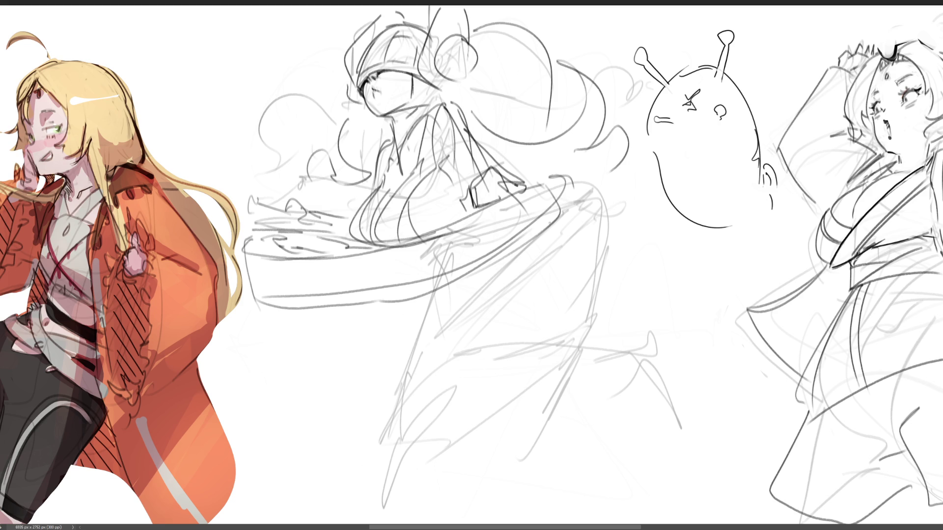
pyautogui.moveTo(524, 212)
pyautogui.mouseDown()
pyautogui.moveTo(427, 413)
pyautogui.moveTo(567, 215)
pyautogui.moveTo(465, 221)
pyautogui.mouseUp()
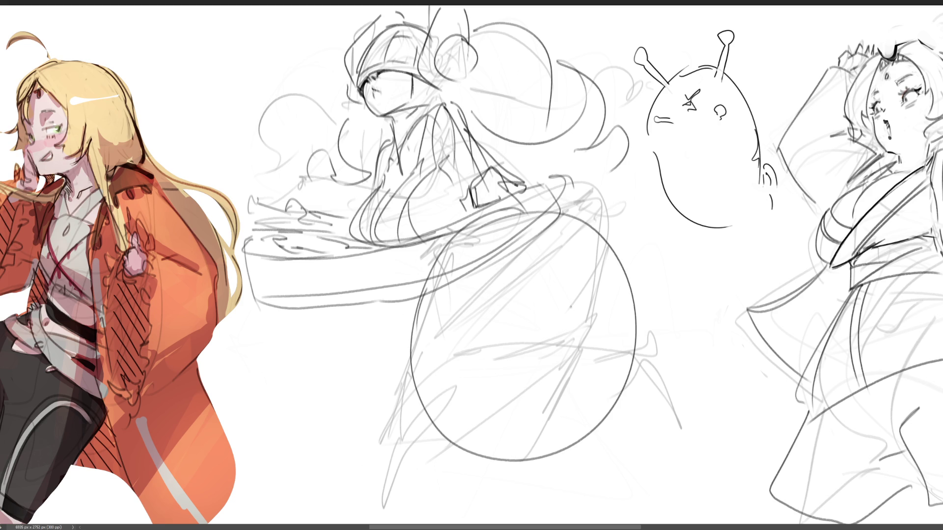
# Fill the oval wheel with inner curves and spiral arcs, redoing a misplaced curve
pyautogui.moveTo(545, 213)
pyautogui.mouseDown()
pyautogui.moveTo(442, 295)
pyautogui.moveTo(516, 471)
pyautogui.mouseUp()
pyautogui.moveTo(599, 228)
pyautogui.mouseDown()
pyautogui.moveTo(504, 383)
pyautogui.moveTo(567, 463)
pyautogui.mouseUp()
pyautogui.hotkey('ctrl', 'z')
pyautogui.moveTo(598, 225)
pyautogui.mouseDown()
pyautogui.moveTo(539, 239)
pyautogui.moveTo(525, 464)
pyautogui.mouseUp()
pyautogui.moveTo(559, 320)
pyautogui.mouseDown()
pyautogui.moveTo(577, 317)
pyautogui.moveTo(574, 349)
pyautogui.mouseUp()
pyautogui.moveTo(598, 297)
pyautogui.mouseDown()
pyautogui.moveTo(577, 413)
pyautogui.moveTo(588, 397)
pyautogui.mouseUp()
# Sketch the snail body behind the wheel with inner arcs, bottom curve and highlight lines
pyautogui.moveTo(572, 208)
pyautogui.mouseDown()
pyautogui.moveTo(639, 134)
pyautogui.moveTo(705, 392)
pyautogui.mouseUp()
pyautogui.moveTo(720, 183); pyautogui.dragTo(672, 381)
pyautogui.moveTo(681, 156)
pyautogui.mouseDown()
pyautogui.moveTo(632, 244)
pyautogui.moveTo(684, 405)
pyautogui.mouseUp()
pyautogui.hotkey('ctrl', 'z')
pyautogui.moveTo(667, 127); pyautogui.dragTo(623, 230)
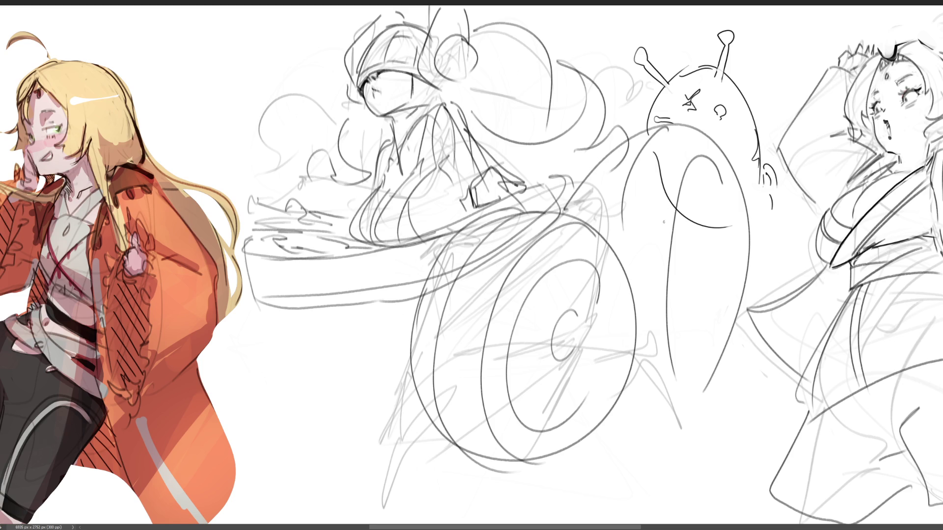
pyautogui.moveTo(633, 367); pyautogui.dragTo(684, 397)
pyautogui.moveTo(683, 247); pyautogui.dragTo(681, 289)
pyautogui.moveTo(712, 168); pyautogui.dragTo(721, 296)
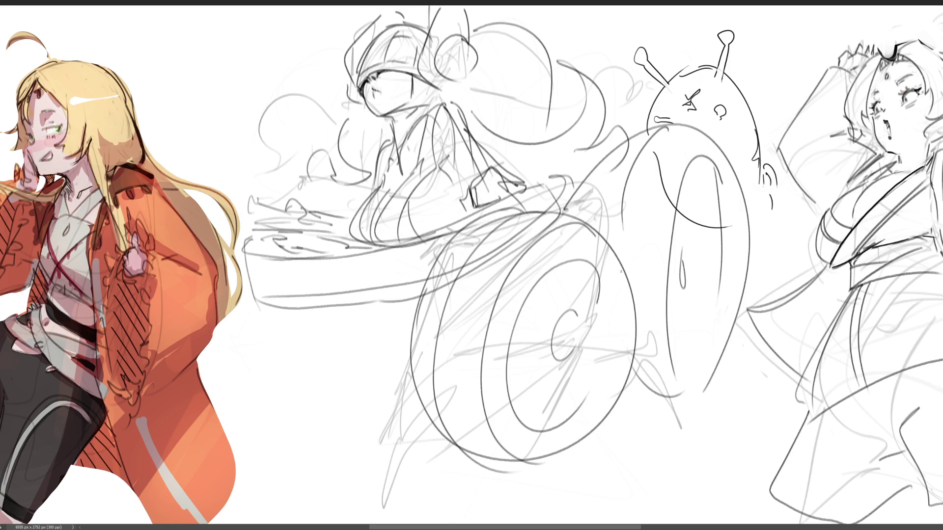
# Draw leg lines from the wheel and snail body down to the canvas bottom, redoing misplaced ones
pyautogui.moveTo(520, 475); pyautogui.dragTo(647, 522)
pyautogui.moveTo(587, 449); pyautogui.dragTo(655, 524)
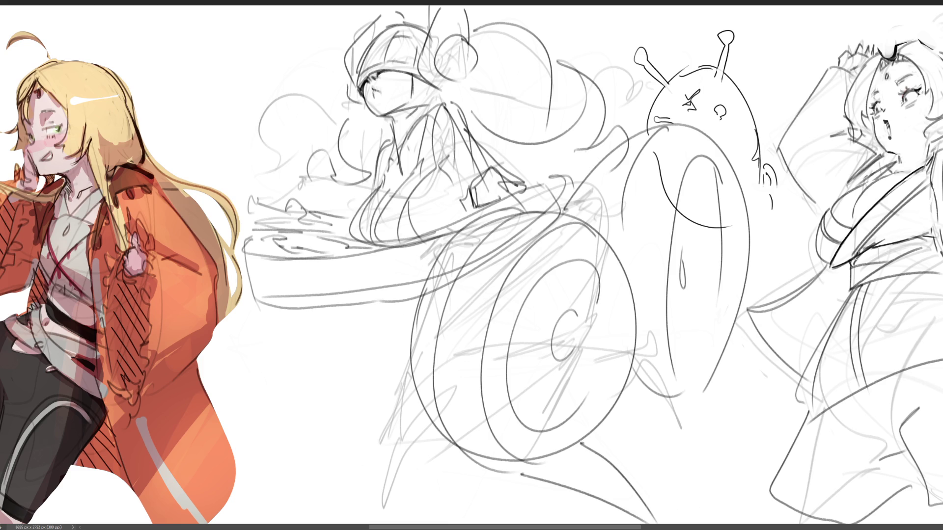
pyautogui.moveTo(418, 450); pyautogui.dragTo(430, 523)
pyautogui.hotkey('ctrl', 'z')
pyautogui.moveTo(414, 409); pyautogui.dragTo(412, 523)
pyautogui.moveTo(458, 458); pyautogui.dragTo(438, 523)
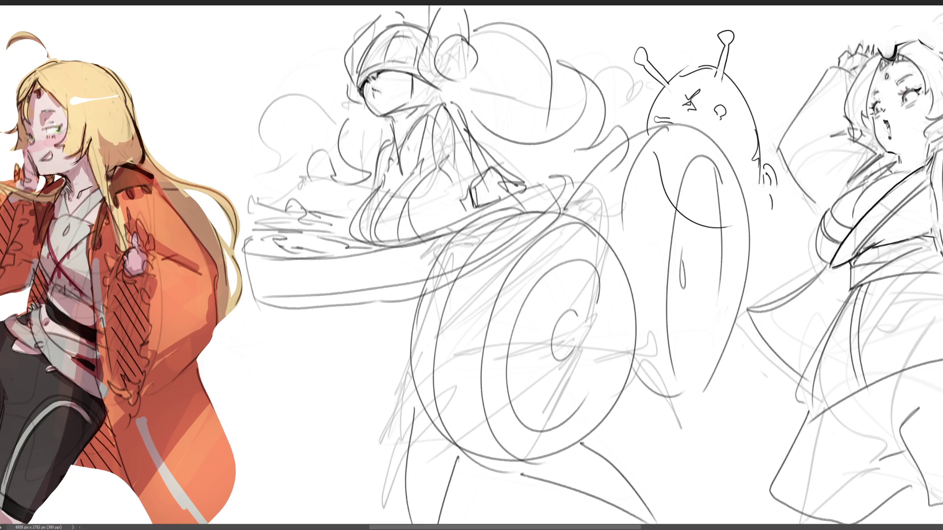
pyautogui.hotkey('ctrl', 'z')
pyautogui.hotkey('ctrl', 'z')
pyautogui.moveTo(430, 426); pyautogui.dragTo(436, 524)
pyautogui.moveTo(478, 463); pyautogui.dragTo(472, 523)
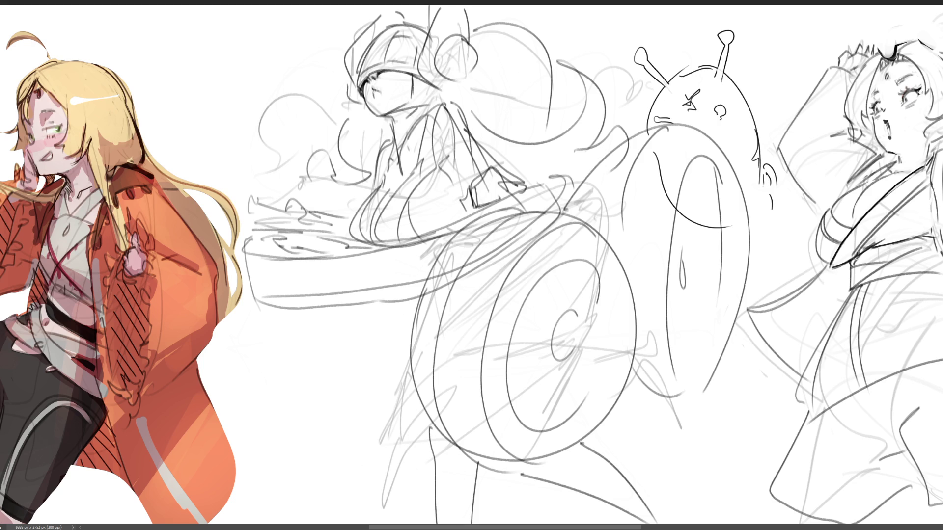
# Add table legs, a base line and tray support on the left, hair strokes, and long lines below the wheel
pyautogui.moveTo(252, 303); pyautogui.dragTo(287, 410)
pyautogui.moveTo(225, 422); pyautogui.dragTo(308, 419)
pyautogui.moveTo(294, 318); pyautogui.dragTo(309, 414)
pyautogui.moveTo(200, 220); pyautogui.dragTo(248, 227)
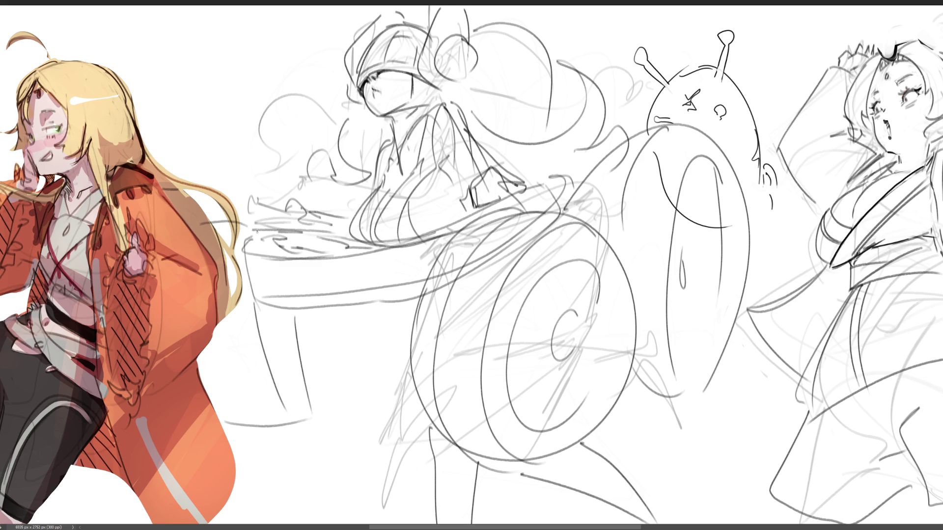
pyautogui.moveTo(299, 311)
pyautogui.mouseDown()
pyautogui.moveTo(308, 351)
pyautogui.moveTo(349, 357)
pyautogui.moveTo(364, 310)
pyautogui.mouseUp()
pyautogui.moveTo(201, 198); pyautogui.dragTo(250, 176)
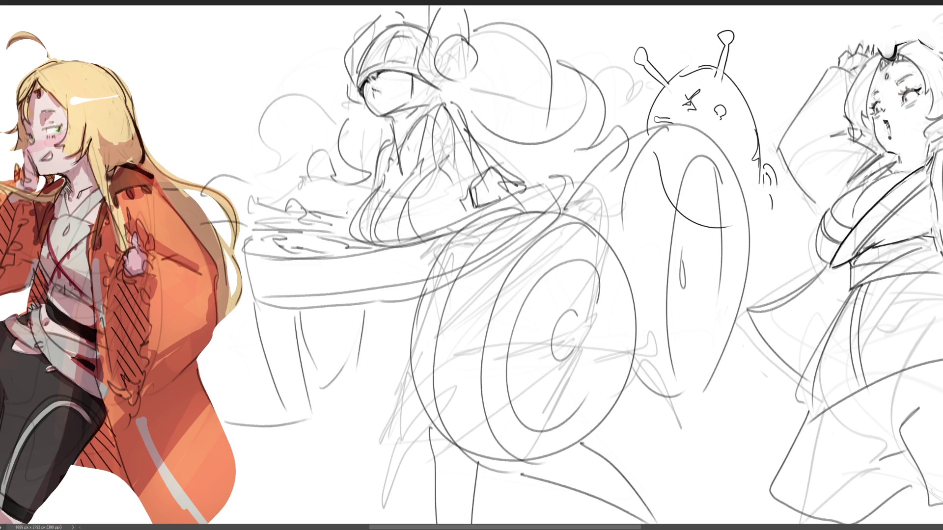
pyautogui.moveTo(602, 431); pyautogui.dragTo(681, 523)
pyautogui.moveTo(547, 460); pyautogui.dragTo(674, 523)
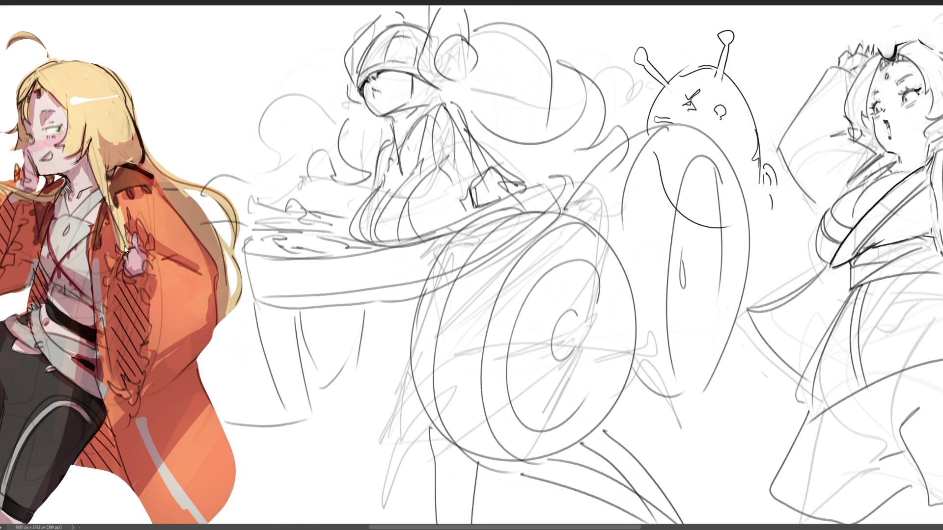
# Mirror the sketch horizontally and add hair strokes, a large arc and curls around the head
pyautogui.hotkey('ctrl', 'shift', 'h')
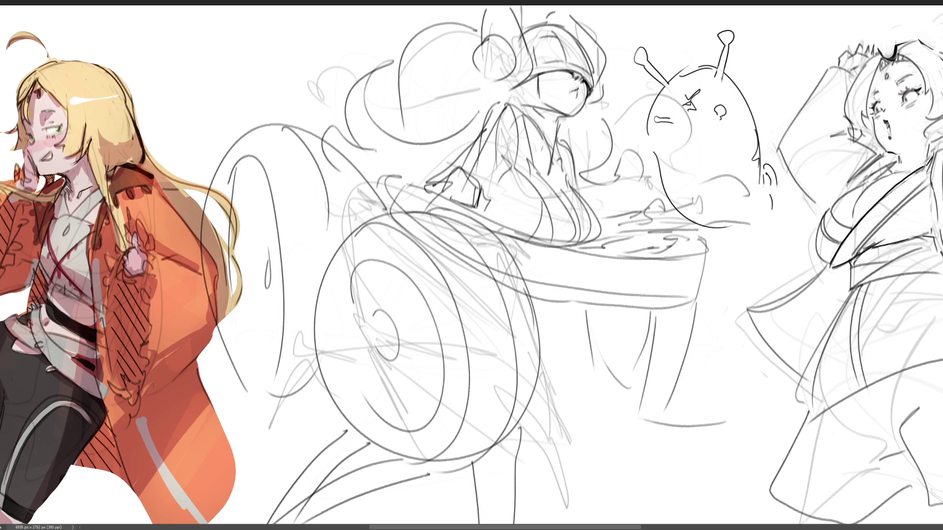
pyautogui.hotkey('ctrl', 'shift', 'h')
pyautogui.hotkey('ctrl', 'shift', 'h')
pyautogui.hotkey('ctrl', 'shift', 'h')
pyautogui.hotkey('ctrl', 'shift', 'h')
pyautogui.moveTo(297, 22)
pyautogui.mouseDown()
pyautogui.moveTo(383, 79)
pyautogui.moveTo(321, 80)
pyautogui.moveTo(336, 138)
pyautogui.mouseUp()
pyautogui.moveTo(287, 13)
pyautogui.mouseDown()
pyautogui.moveTo(286, 69)
pyautogui.moveTo(381, 137)
pyautogui.mouseUp()
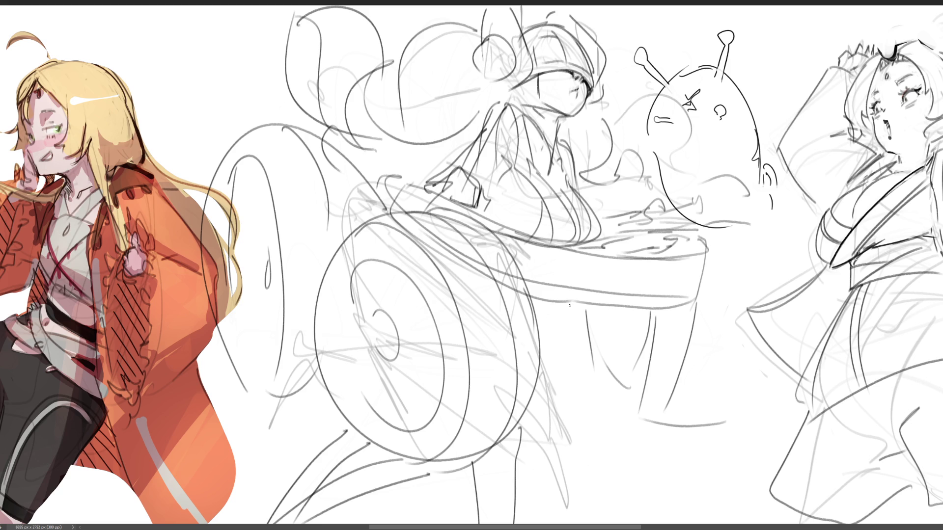
pyautogui.moveTo(322, 7)
pyautogui.mouseDown()
pyautogui.moveTo(295, 10)
pyautogui.moveTo(199, 107)
pyautogui.mouseUp()
pyautogui.moveTo(196, 113)
pyautogui.mouseDown()
pyautogui.moveTo(224, 117)
pyautogui.moveTo(269, 95)
pyautogui.moveTo(290, 110)
pyautogui.mouseUp()
pyautogui.moveTo(449, 10); pyautogui.dragTo(482, 17)
pyautogui.hotkey('ctrl', 'z')
pyautogui.moveTo(603, 35); pyautogui.dragTo(627, 129)
pyautogui.moveTo(588, 141)
pyautogui.mouseDown()
pyautogui.moveTo(628, 124)
pyautogui.moveTo(617, 166)
pyautogui.mouseUp()
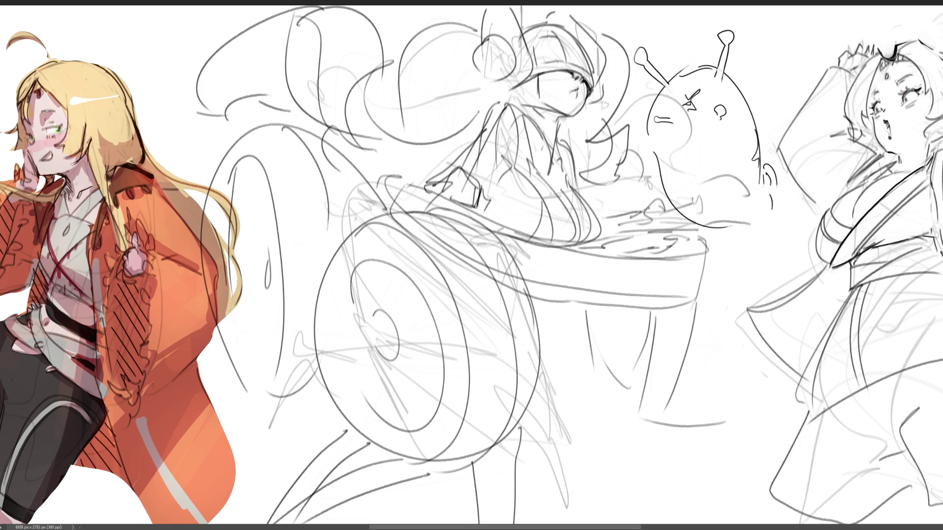
# Sketch the shoulder and arm line, vertical torso lines, the tray top and box edges
pyautogui.moveTo(518, 103)
pyautogui.mouseDown()
pyautogui.moveTo(488, 122)
pyautogui.moveTo(539, 137)
pyautogui.moveTo(479, 194)
pyautogui.mouseUp()
pyautogui.hotkey('ctrl', 'z')
pyautogui.hotkey('ctrl', 'z')
pyautogui.hotkey('ctrl', 'z')
pyautogui.moveTo(499, 98)
pyautogui.mouseDown()
pyautogui.moveTo(429, 176)
pyautogui.moveTo(430, 164)
pyautogui.mouseUp()
pyautogui.moveTo(485, 103); pyautogui.dragTo(422, 184)
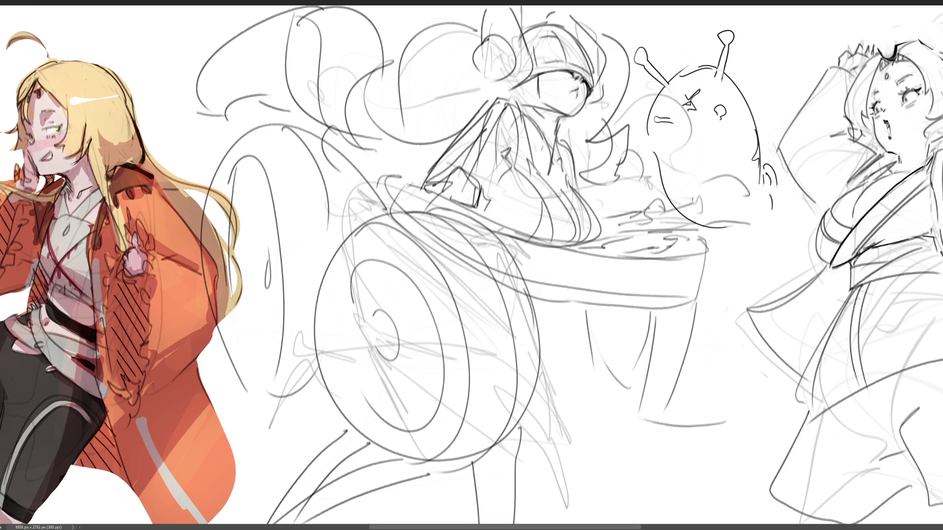
pyautogui.moveTo(562, 143); pyautogui.dragTo(567, 167)
pyautogui.moveTo(576, 133); pyautogui.dragTo(576, 177)
pyautogui.moveTo(596, 211); pyautogui.dragTo(643, 207)
pyautogui.moveTo(466, 172)
pyautogui.mouseDown()
pyautogui.moveTo(499, 198)
pyautogui.moveTo(481, 218)
pyautogui.moveTo(489, 221)
pyautogui.moveTo(448, 200)
pyautogui.mouseUp()
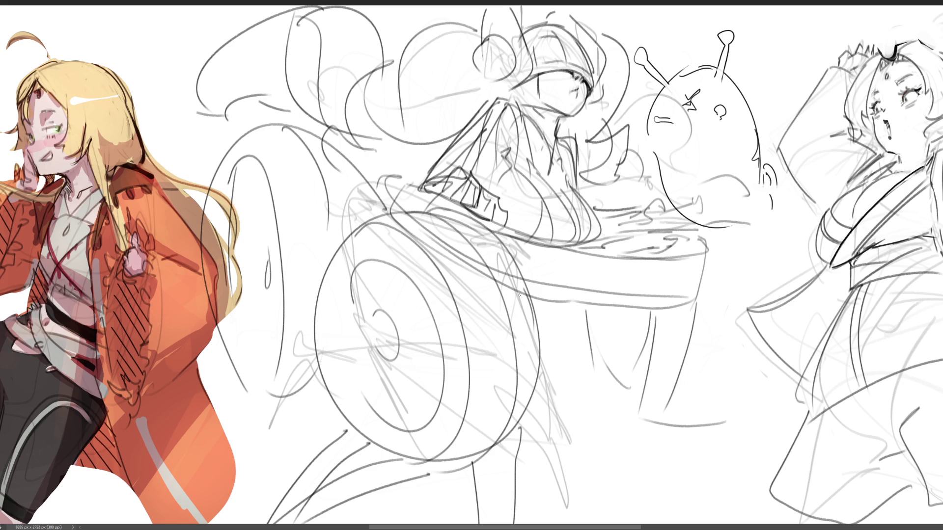
# Draw a wavy skirt line and diagonal strokes from the wheel to the canvas bottom, redoing several tries
pyautogui.moveTo(567, 137); pyautogui.dragTo(424, 377)
pyautogui.moveTo(441, 339)
pyautogui.mouseDown()
pyautogui.moveTo(545, 281)
pyautogui.moveTo(670, 516)
pyautogui.moveTo(421, 464)
pyautogui.mouseUp()
pyautogui.moveTo(630, 518); pyautogui.dragTo(654, 523)
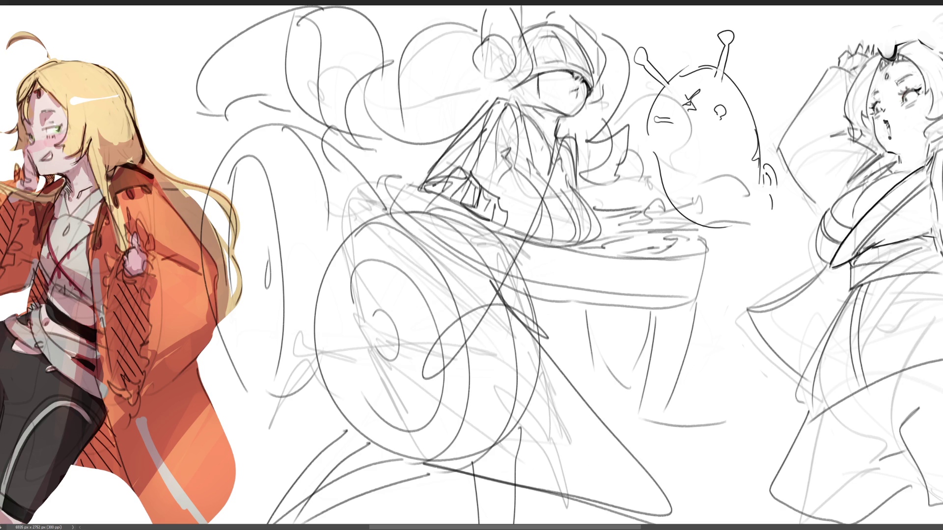
pyautogui.hotkey('ctrl', 'z')
pyautogui.hotkey('ctrl', 'z')
pyautogui.hotkey('ctrl', 'z')
pyautogui.moveTo(545, 371); pyautogui.dragTo(669, 521)
pyautogui.moveTo(501, 453); pyautogui.dragTo(637, 523)
pyautogui.hotkey('ctrl', 'z')
pyautogui.hotkey('ctrl', 'z')
pyautogui.moveTo(539, 376); pyautogui.dragTo(638, 525)
pyautogui.moveTo(502, 436); pyautogui.dragTo(624, 525)
pyautogui.moveTo(492, 429); pyautogui.dragTo(591, 524)
pyautogui.hotkey('ctrl', 'z')
pyautogui.hotkey('ctrl', 'z')
pyautogui.moveTo(543, 354)
pyautogui.mouseDown()
pyautogui.moveTo(561, 426)
pyautogui.moveTo(634, 525)
pyautogui.mouseUp()
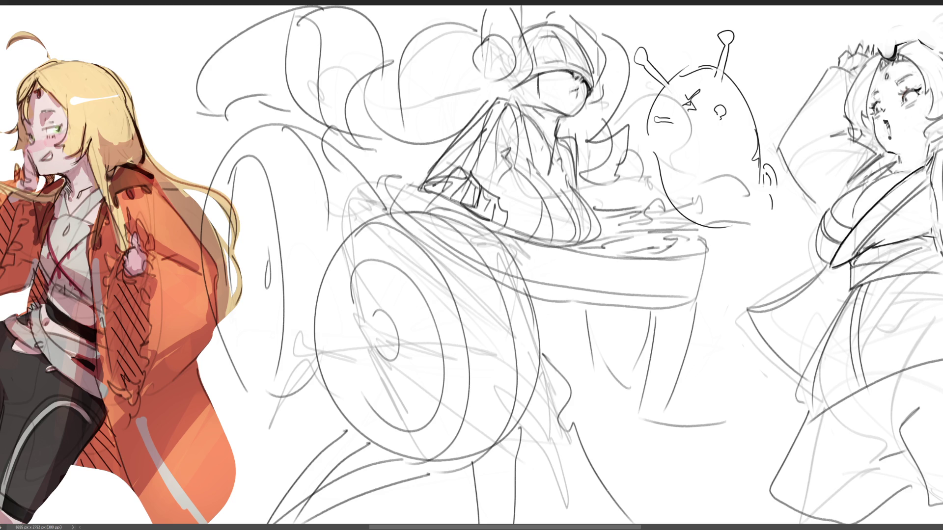
pyautogui.moveTo(518, 432); pyautogui.dragTo(606, 524)
# Mirror the central sketch back to its original orientation
pyautogui.hotkey('ctrl', 'shift', 'h')
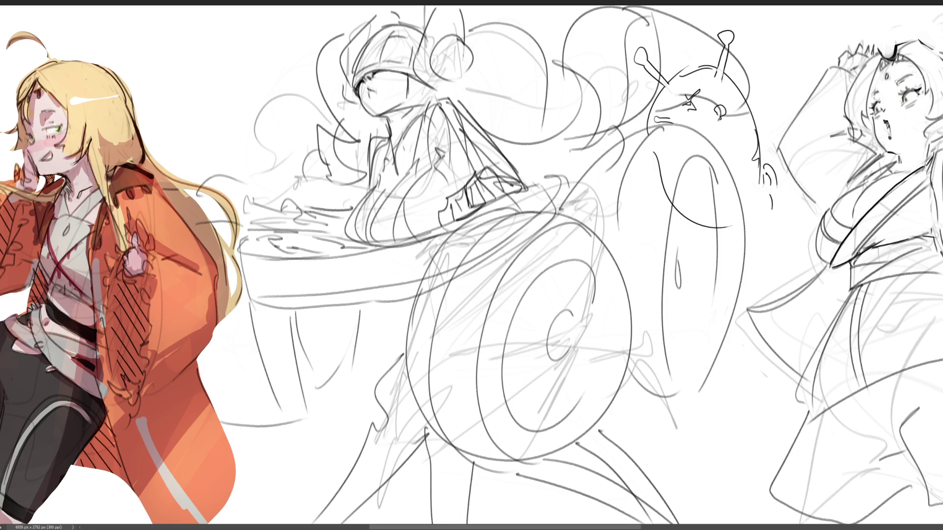
pyautogui.scroll(-3, 451, 124)
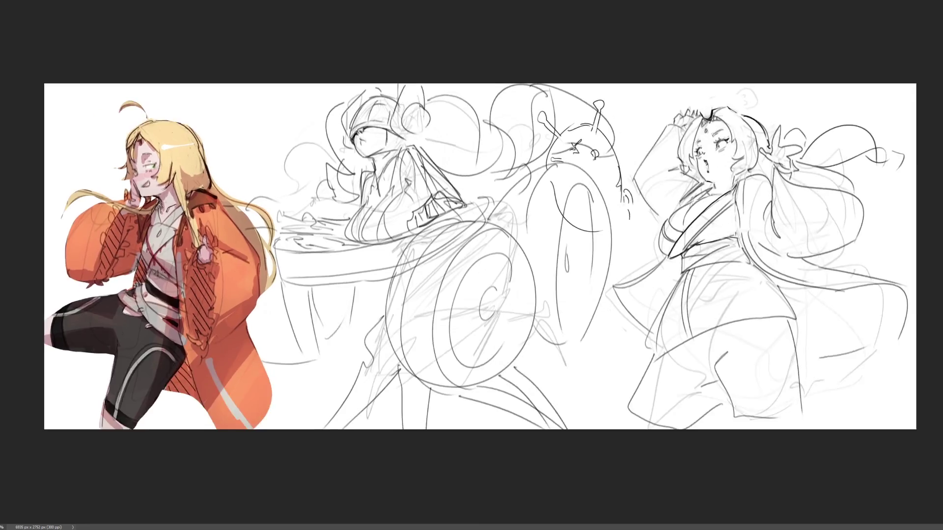
# Widen the canvas to the right with the Crop tool and move the right figure into the new space
pyautogui.press('c')
pyautogui.click(810, 256)
pyautogui.moveTo(824, 257); pyautogui.dragTo(859, 257)
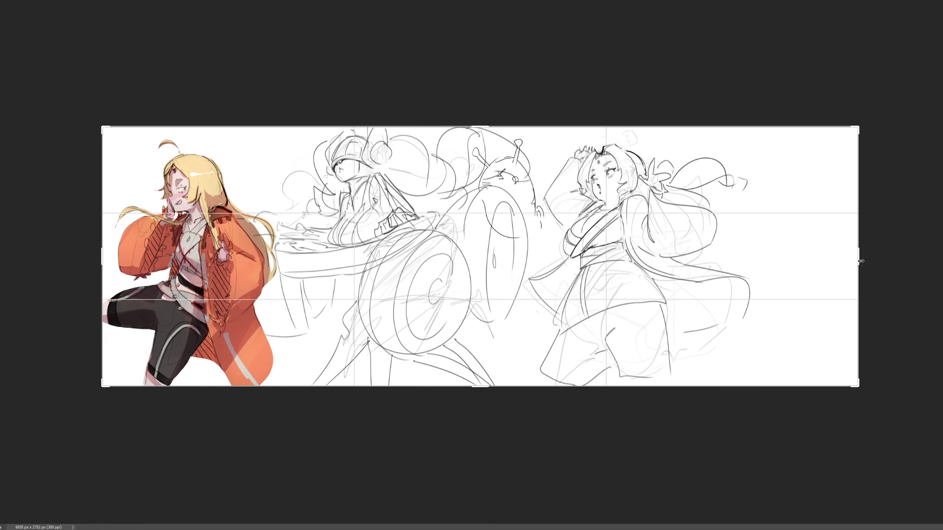
pyautogui.press('Return')
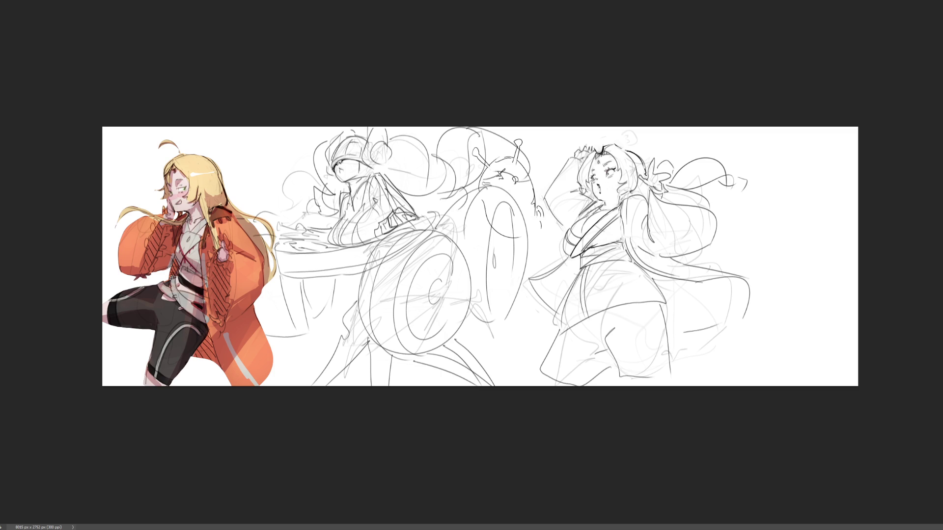
pyautogui.moveTo(603, 287); pyautogui.dragTo(711, 286)
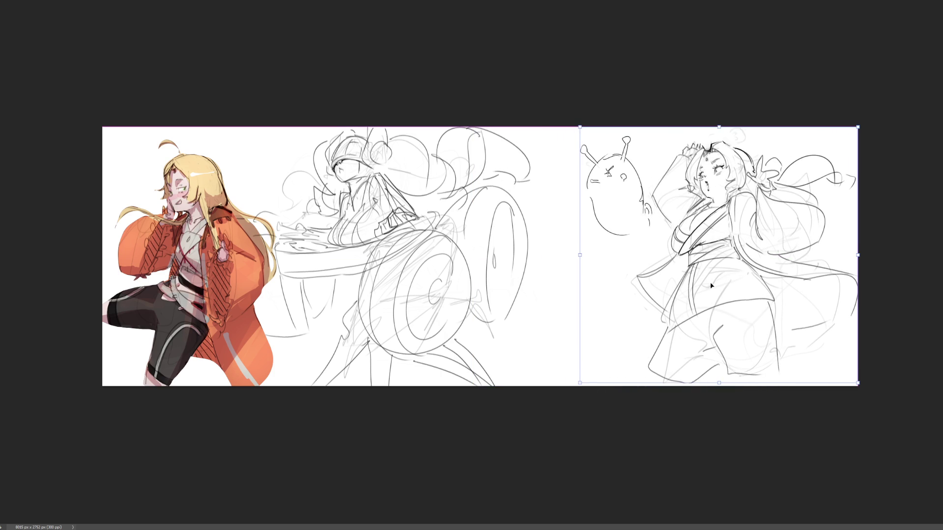
pyautogui.moveTo(711, 285); pyautogui.dragTo(711, 286)
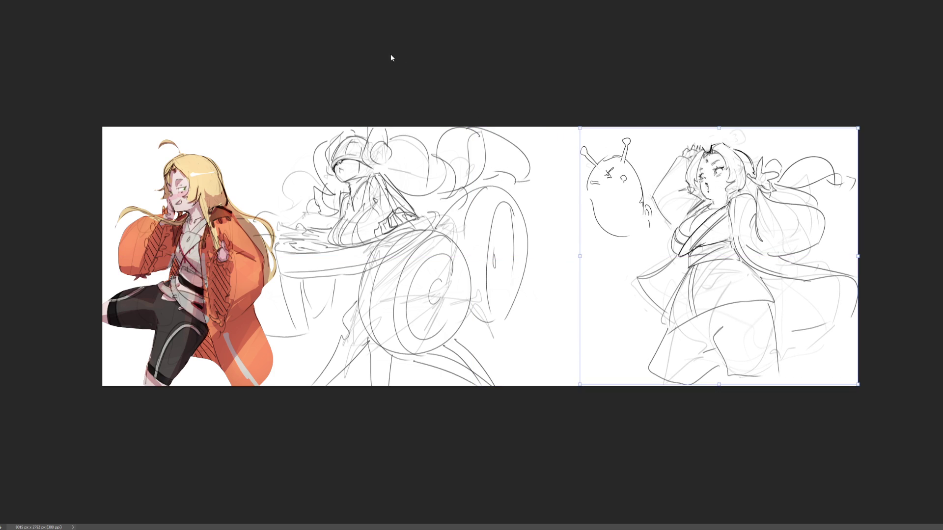
pyautogui.press('Return')
# Shift the middle sketch slightly right, commit, and zoom in so the canvas fills the width
pyautogui.press('c')
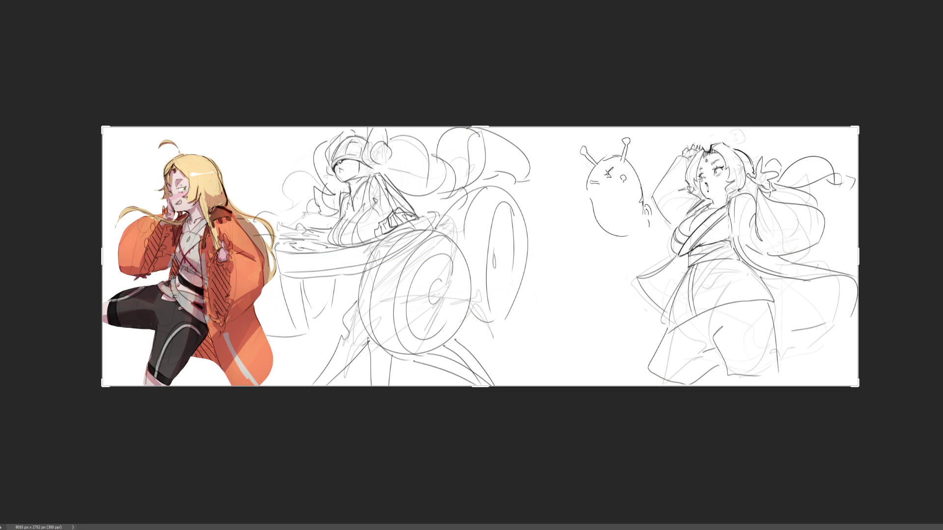
pyautogui.press('Return')
pyautogui.press('v')
pyautogui.moveTo(485, 254); pyautogui.dragTo(520, 252)
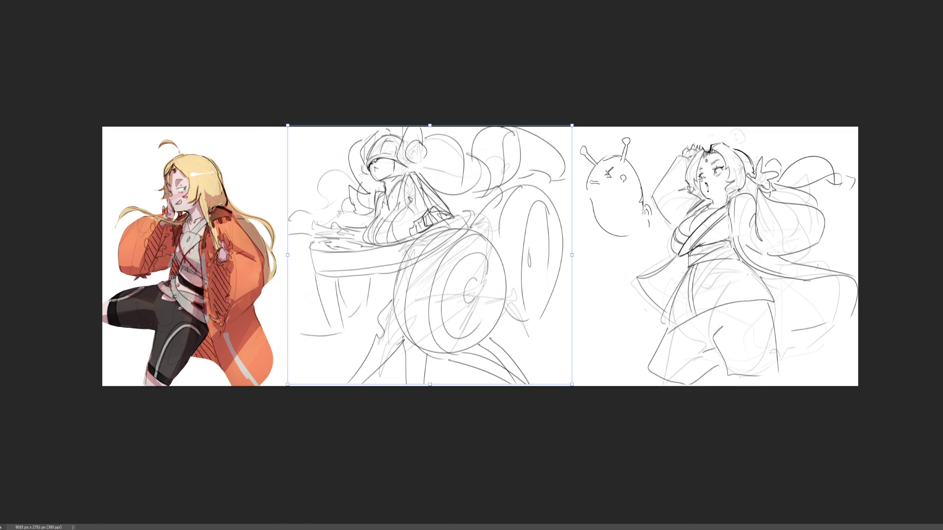
pyautogui.press('c')
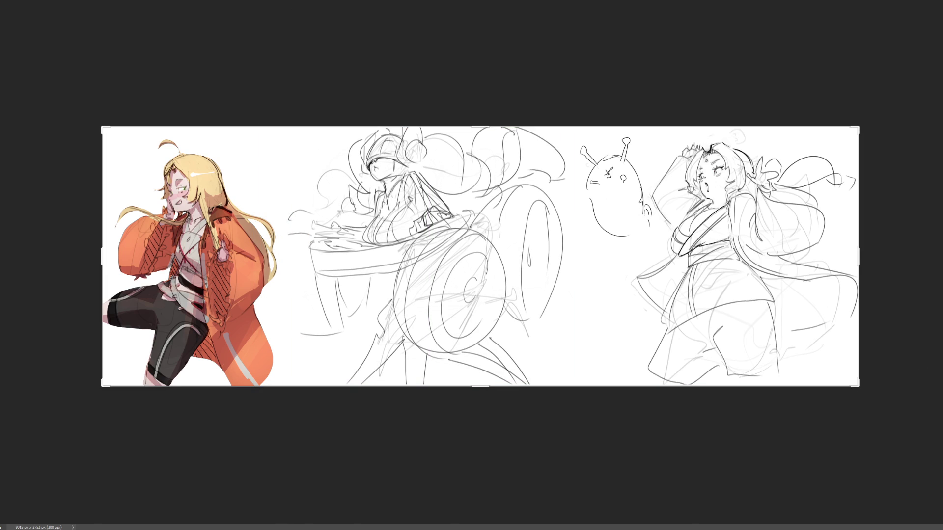
pyautogui.hotkey('ctrl', '+')
pyautogui.press('Return')
# Fill the lassoed figure silhouette with flat grey and clear the selection
pyautogui.moveTo(357, 81)
pyautogui.mouseDown()
pyautogui.moveTo(306, 147)
pyautogui.moveTo(312, 193)
pyautogui.moveTo(301, 216)
pyautogui.moveTo(270, 218)
pyautogui.moveTo(223, 201)
pyautogui.moveTo(201, 347)
pyautogui.moveTo(302, 364)
pyautogui.moveTo(338, 293)
pyautogui.moveTo(364, 282)
pyautogui.moveTo(364, 332)
pyautogui.moveTo(341, 368)
pyautogui.moveTo(332, 429)
pyautogui.moveTo(382, 372)
pyautogui.moveTo(493, 401)
pyautogui.moveTo(556, 438)
pyautogui.moveTo(549, 414)
pyautogui.moveTo(503, 362)
pyautogui.moveTo(509, 334)
pyautogui.moveTo(575, 342)
pyautogui.moveTo(593, 244)
pyautogui.moveTo(559, 166)
pyautogui.moveTo(520, 161)
pyautogui.moveTo(483, 205)
pyautogui.moveTo(453, 208)
pyautogui.moveTo(440, 195)
pyautogui.moveTo(549, 147)
pyautogui.moveTo(581, 167)
pyautogui.moveTo(592, 155)
pyautogui.moveTo(588, 123)
pyautogui.moveTo(492, 87)
pyautogui.moveTo(464, 122)
pyautogui.moveTo(361, 70)
pyautogui.mouseUp()
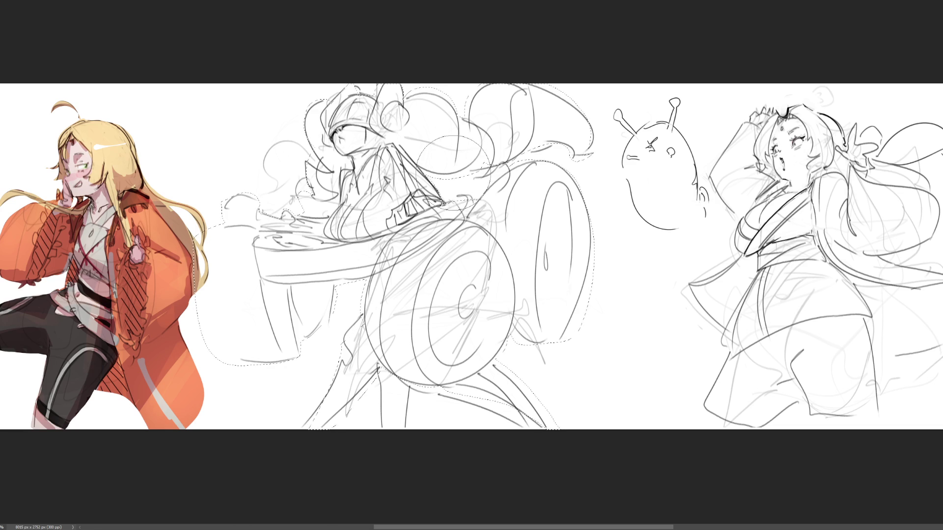
pyautogui.moveTo(652, 157); pyautogui.dragTo(633, 261)
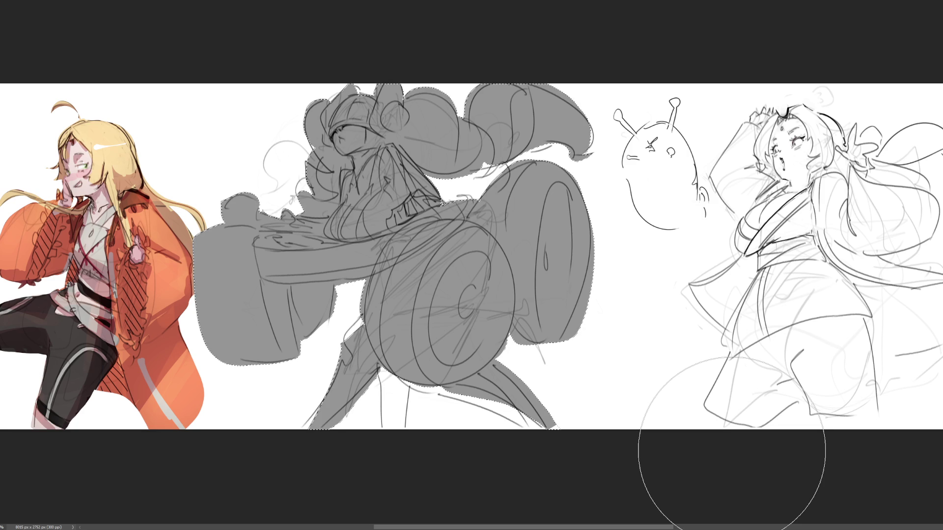
pyautogui.hotkey('ctrl', 'd')
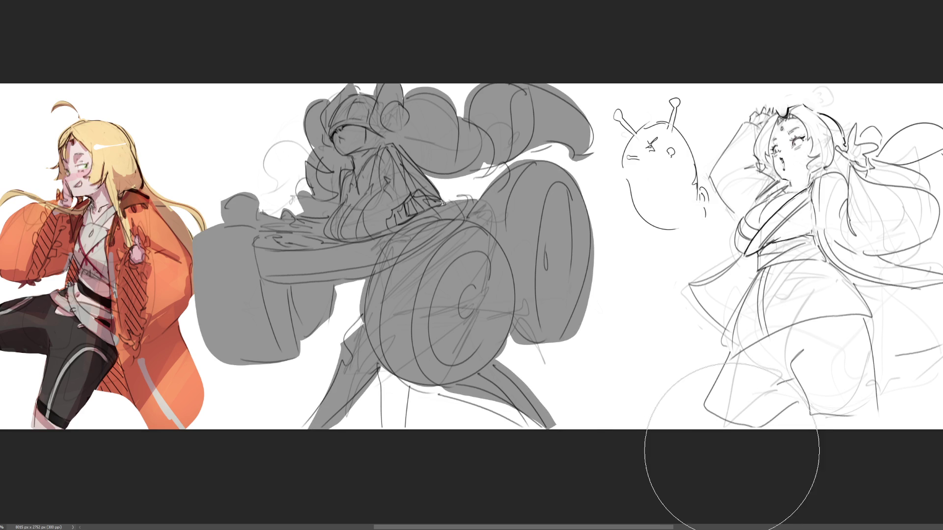
# Shape the grey leg right of the wheel, erasing spikes and retrying the lower-leg stroke
pyautogui.moveTo(512, 358); pyautogui.dragTo(598, 428)
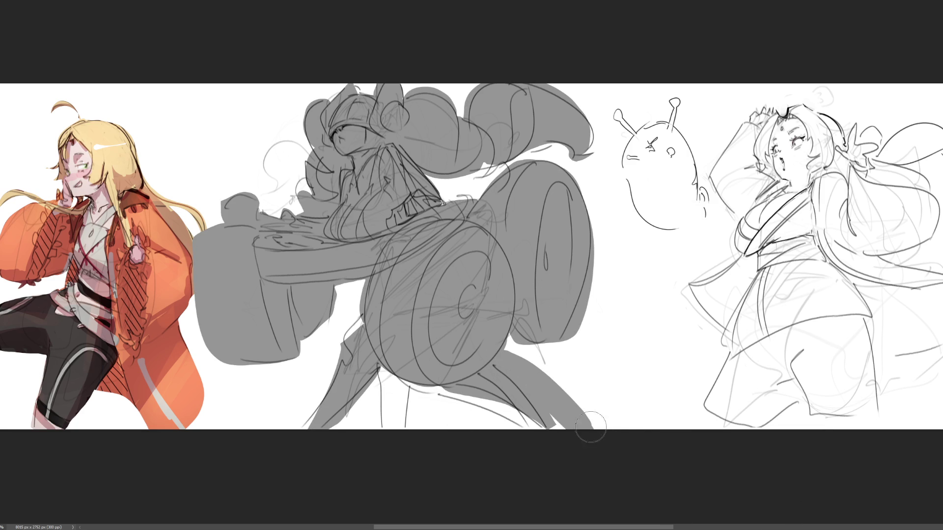
pyautogui.moveTo(431, 398); pyautogui.dragTo(548, 416)
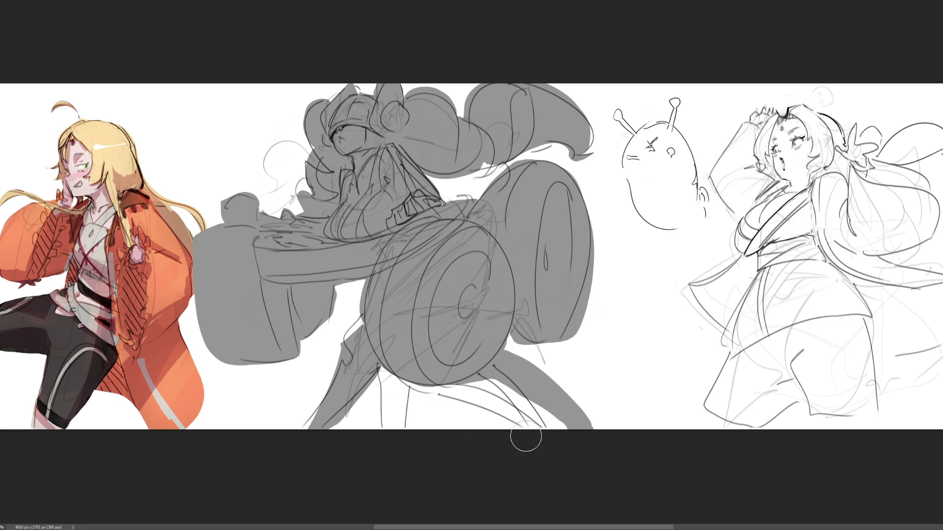
pyautogui.moveTo(532, 349); pyautogui.dragTo(586, 416)
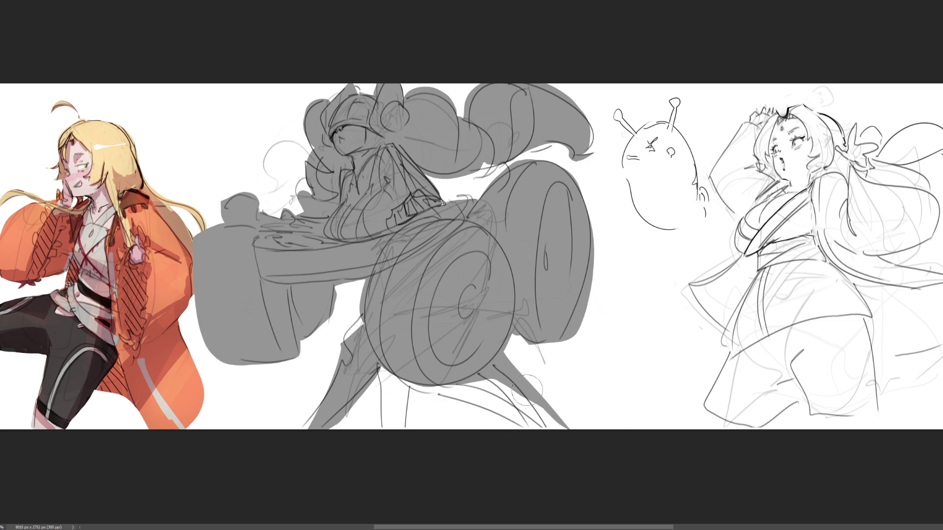
pyautogui.moveTo(528, 391); pyautogui.dragTo(574, 423)
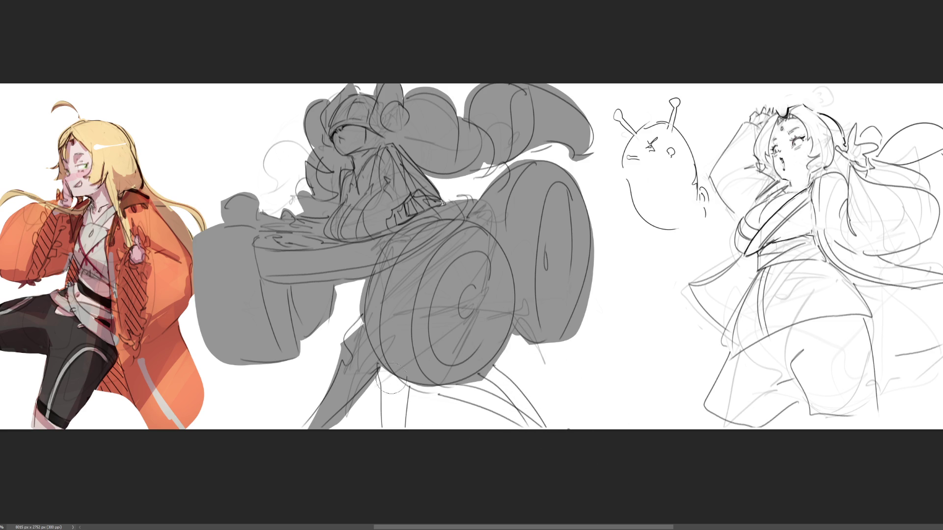
pyautogui.moveTo(393, 382); pyautogui.dragTo(472, 426)
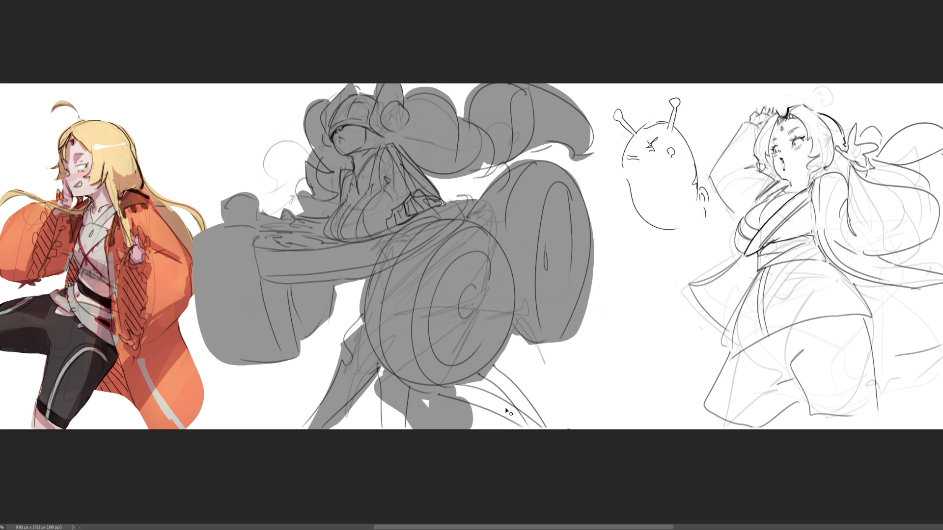
pyautogui.hotkey('ctrl', 'z')
pyautogui.moveTo(390, 379); pyautogui.dragTo(480, 413)
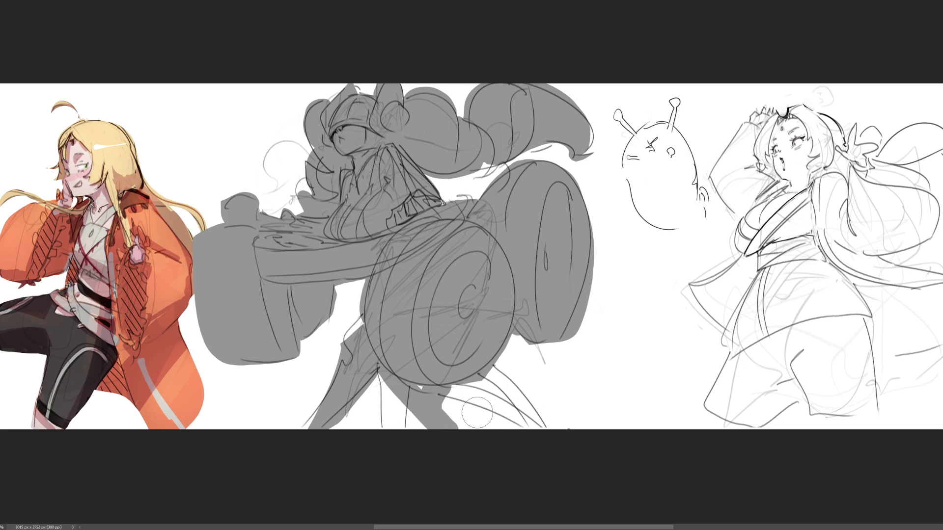
pyautogui.hotkey('ctrl', 'z')
# Paint and refine a thinner grey lower leg further left, closing its white gaps
pyautogui.moveTo(375, 369)
pyautogui.mouseDown()
pyautogui.moveTo(342, 306)
pyautogui.moveTo(317, 405)
pyautogui.mouseUp()
pyautogui.moveTo(372, 365)
pyautogui.mouseDown()
pyautogui.moveTo(357, 413)
pyautogui.moveTo(359, 298)
pyautogui.moveTo(313, 405)
pyautogui.mouseUp()
pyautogui.moveTo(361, 284); pyautogui.dragTo(335, 328)
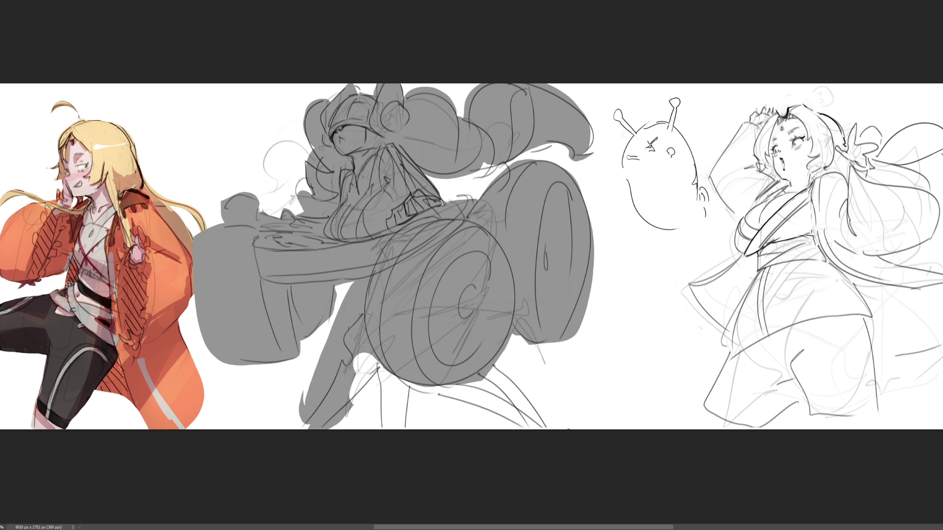
pyautogui.moveTo(357, 284); pyautogui.dragTo(313, 412)
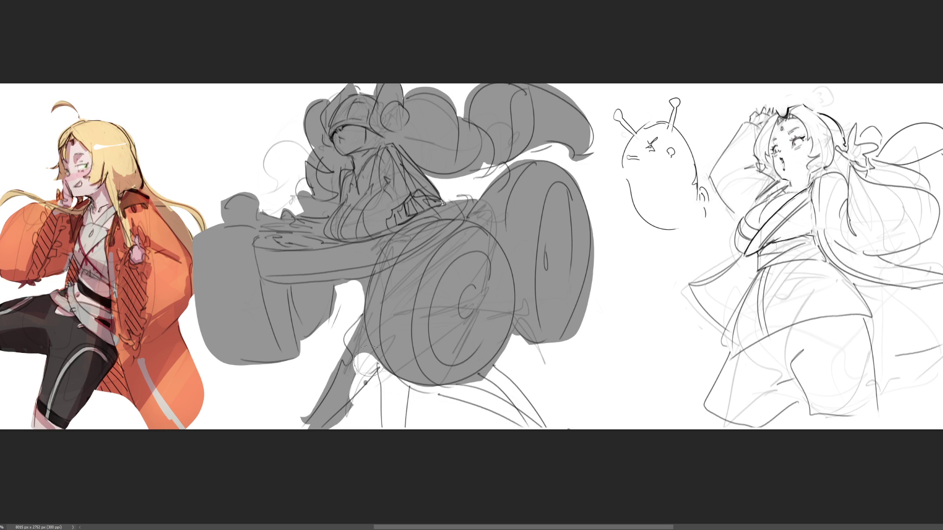
pyautogui.moveTo(368, 361); pyautogui.dragTo(313, 427)
pyautogui.moveTo(361, 318); pyautogui.dragTo(348, 292)
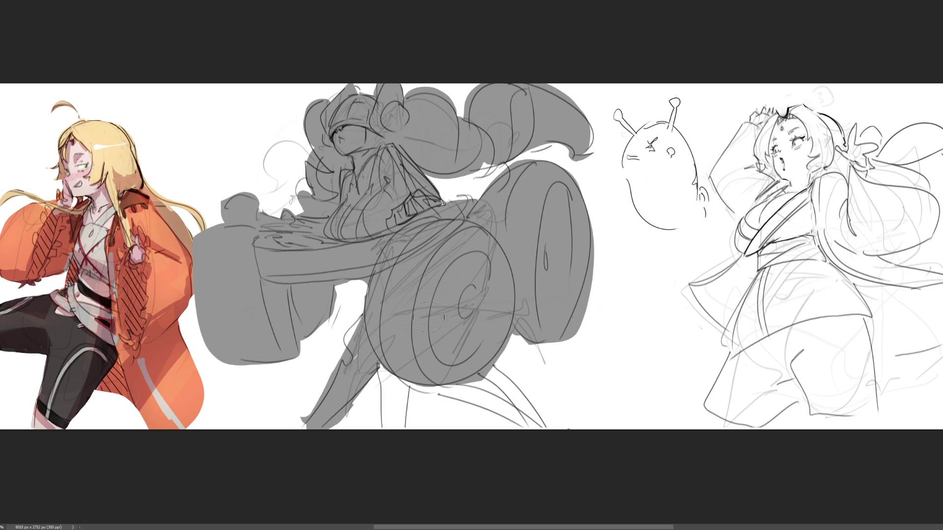
pyautogui.moveTo(377, 366); pyautogui.dragTo(333, 433)
pyautogui.moveTo(354, 324); pyautogui.dragTo(336, 433)
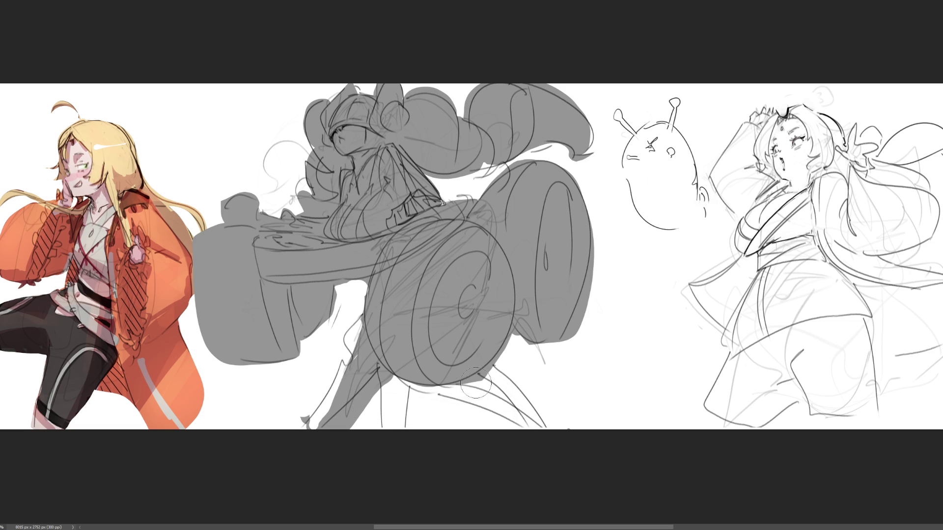
# Paint a grey leg below the wheel down to the canvas bottom and fill it out
pyautogui.moveTo(430, 403)
pyautogui.mouseDown()
pyautogui.moveTo(458, 387)
pyautogui.moveTo(520, 386)
pyautogui.moveTo(530, 401)
pyautogui.moveTo(519, 372)
pyautogui.moveTo(431, 413)
pyautogui.mouseUp()
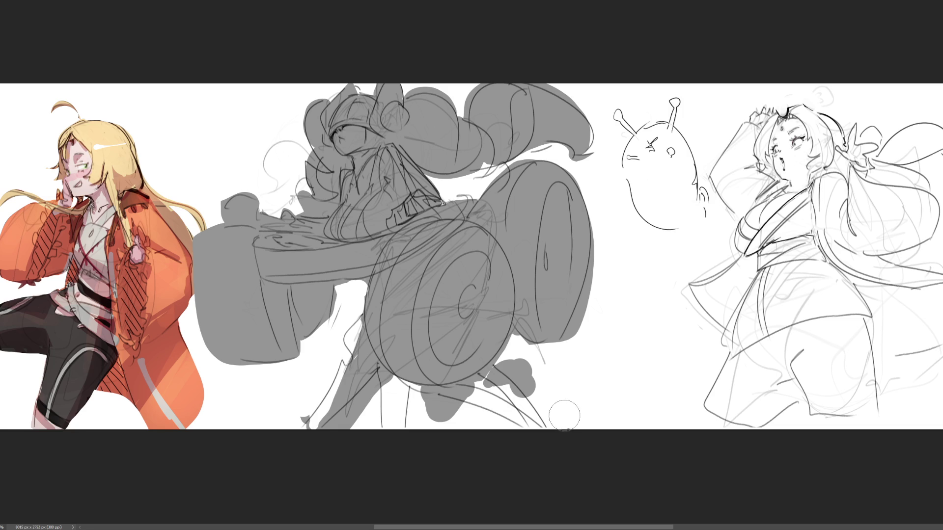
pyautogui.hotkey('ctrl', 'z')
pyautogui.hotkey('ctrl', 'z')
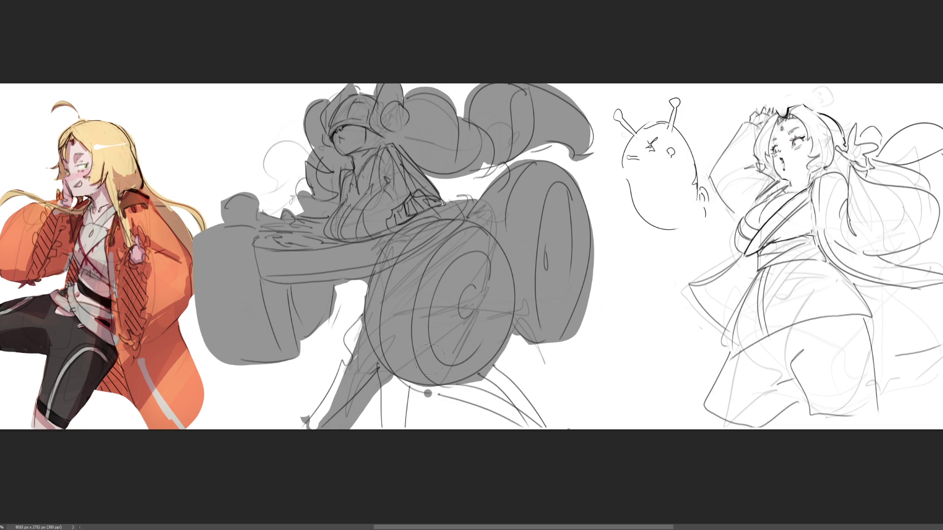
pyautogui.moveTo(442, 389); pyautogui.dragTo(448, 434)
pyautogui.moveTo(465, 384); pyautogui.dragTo(462, 426)
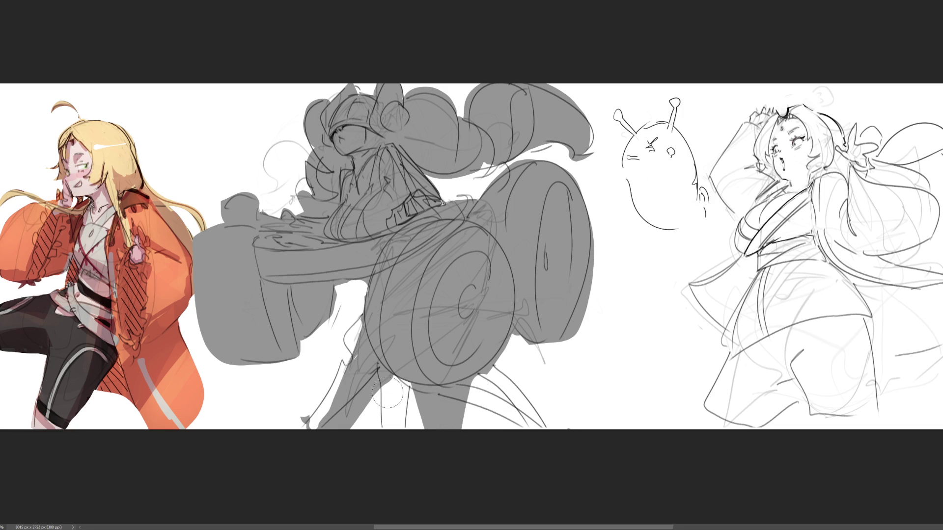
pyautogui.moveTo(389, 386); pyautogui.dragTo(354, 427)
pyautogui.moveTo(347, 339)
pyautogui.mouseDown()
pyautogui.moveTo(350, 327)
pyautogui.moveTo(317, 426)
pyautogui.mouseUp()
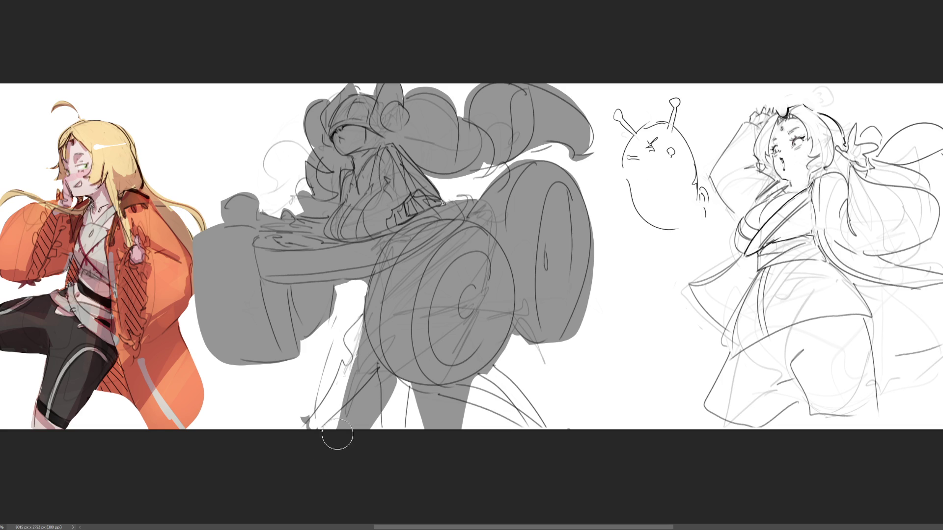
# Trim both legs' edges, shape the gap between them and fill the gap under the wheel
pyautogui.moveTo(364, 295); pyautogui.dragTo(327, 426)
pyautogui.moveTo(394, 381); pyautogui.dragTo(372, 431)
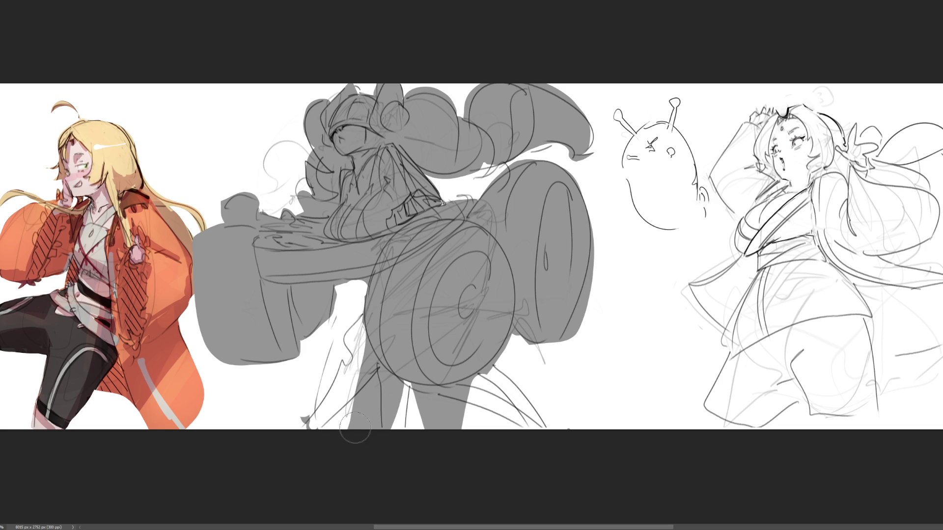
pyautogui.moveTo(404, 381); pyautogui.dragTo(407, 401)
pyautogui.moveTo(480, 384); pyautogui.dragTo(457, 442)
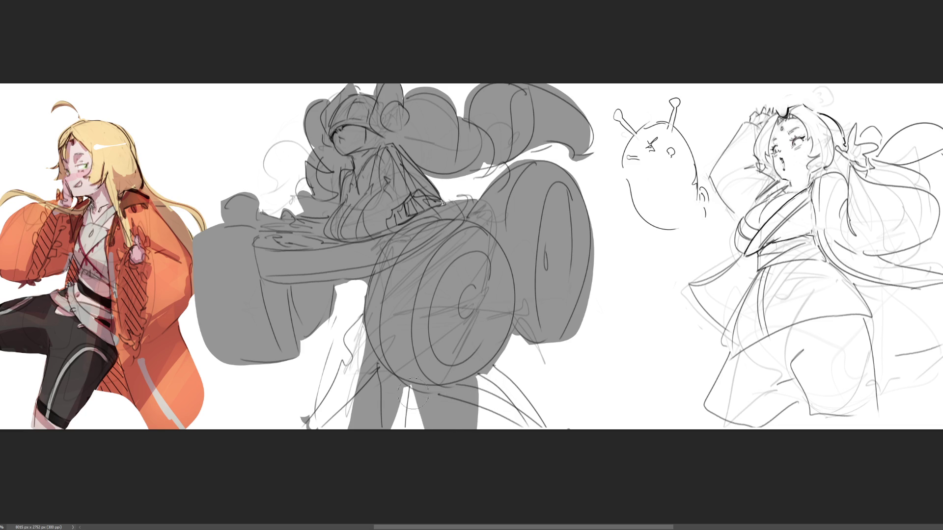
pyautogui.moveTo(415, 386); pyautogui.dragTo(427, 430)
pyautogui.moveTo(413, 384); pyautogui.dragTo(424, 428)
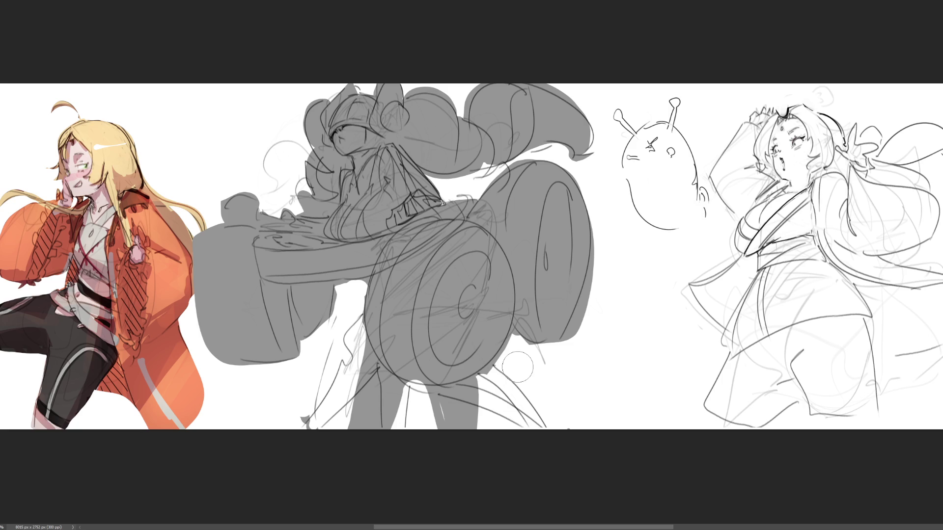
pyautogui.moveTo(413, 369); pyautogui.dragTo(417, 374)
# Touch up the hair edges and curled tip in grey, then rough in a grey leg below the wheel
pyautogui.moveTo(316, 103); pyautogui.dragTo(343, 94)
pyautogui.moveTo(464, 149); pyautogui.dragTo(489, 175)
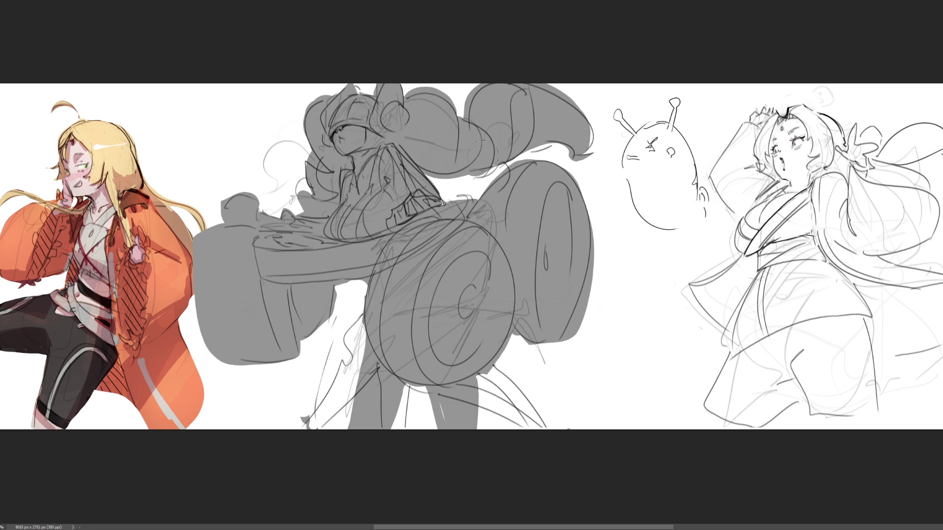
pyautogui.moveTo(568, 128); pyautogui.dragTo(579, 136)
pyautogui.moveTo(30, 410); pyautogui.dragTo(43, 414)
pyautogui.moveTo(483, 351); pyautogui.dragTo(553, 444)
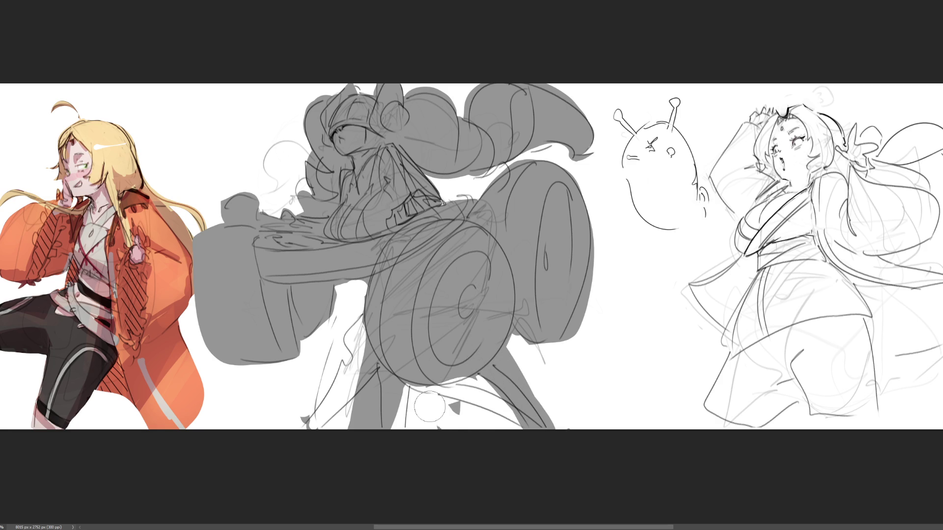
# Erase and repaint the grey leg area below the wheel, trimming the right leg
pyautogui.moveTo(347, 332)
pyautogui.mouseDown()
pyautogui.moveTo(402, 396)
pyautogui.moveTo(441, 418)
pyautogui.mouseUp()
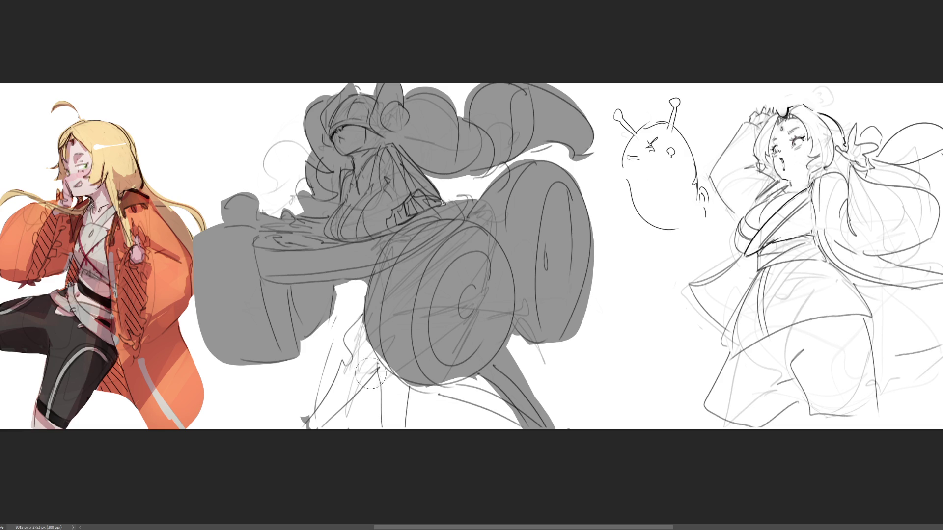
pyautogui.moveTo(377, 368); pyautogui.dragTo(343, 426)
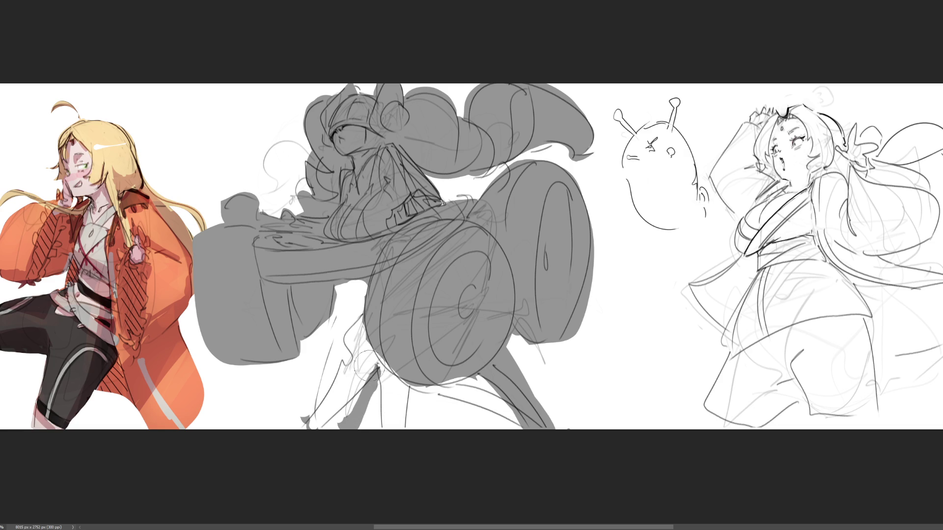
pyautogui.moveTo(372, 361); pyautogui.dragTo(342, 426)
pyautogui.moveTo(391, 346)
pyautogui.mouseDown()
pyautogui.moveTo(366, 363)
pyautogui.moveTo(344, 294)
pyautogui.mouseUp()
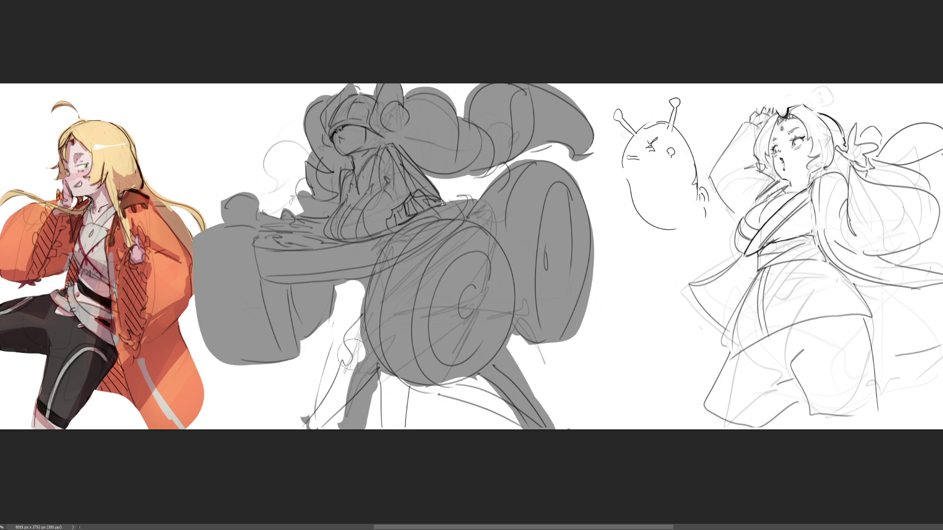
pyautogui.moveTo(349, 345); pyautogui.dragTo(339, 429)
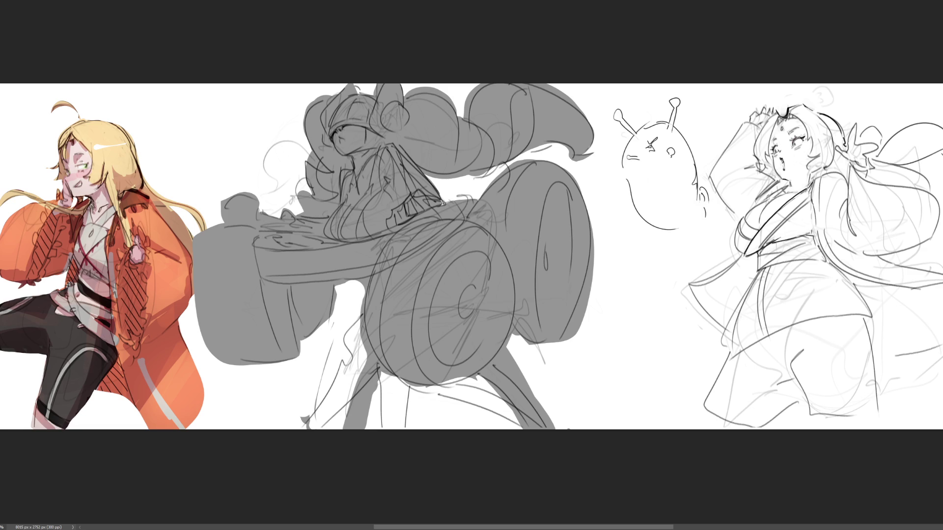
pyautogui.moveTo(358, 353); pyautogui.dragTo(365, 424)
pyautogui.moveTo(519, 409)
pyautogui.mouseDown()
pyautogui.moveTo(528, 373)
pyautogui.moveTo(509, 361)
pyautogui.moveTo(545, 416)
pyautogui.moveTo(516, 441)
pyautogui.moveTo(455, 392)
pyautogui.mouseUp()
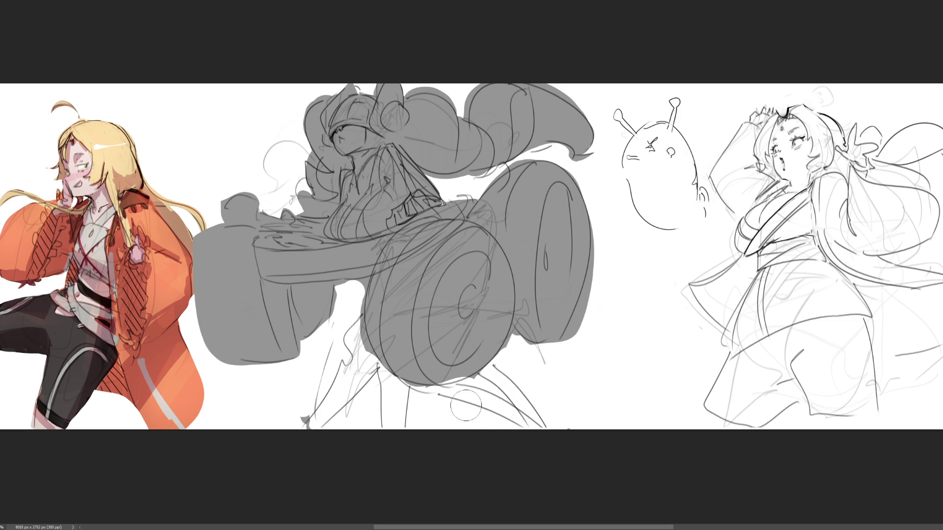
# Cover the remaining white gaps along the bottom edge, the arm-wheel notch and under the wheel
pyautogui.moveTo(412, 294)
pyautogui.mouseDown()
pyautogui.moveTo(368, 387)
pyautogui.moveTo(401, 382)
pyautogui.moveTo(378, 366)
pyautogui.moveTo(390, 390)
pyautogui.moveTo(405, 394)
pyautogui.mouseUp()
pyautogui.moveTo(479, 361); pyautogui.dragTo(500, 386)
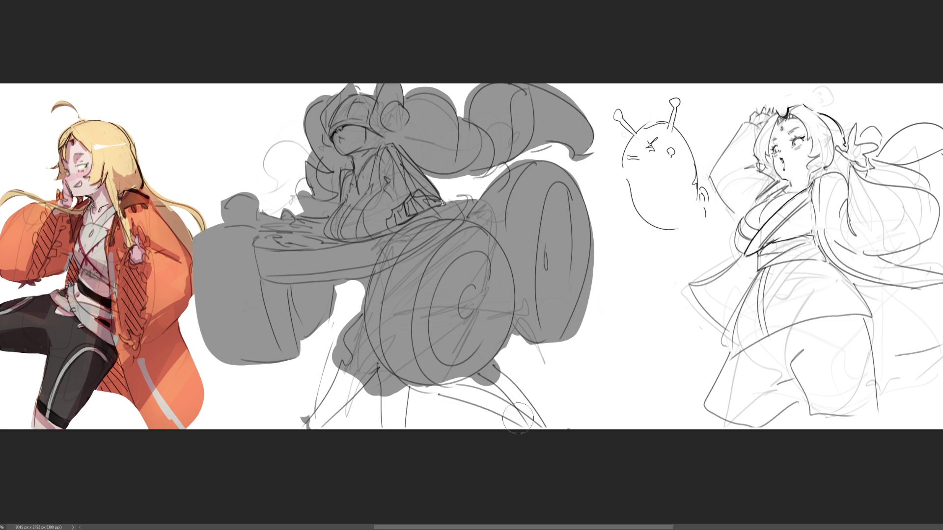
pyautogui.moveTo(431, 432)
pyautogui.mouseDown()
pyautogui.moveTo(423, 397)
pyautogui.moveTo(450, 407)
pyautogui.moveTo(423, 417)
pyautogui.mouseUp()
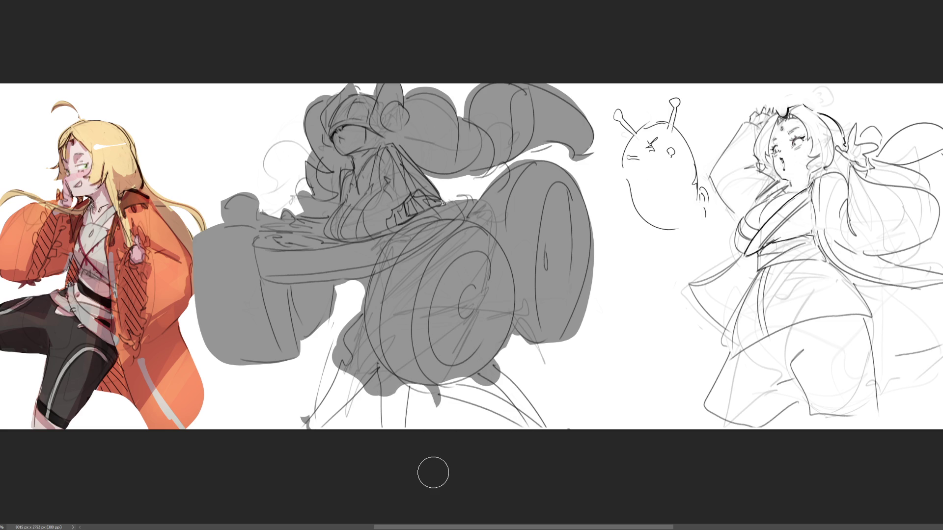
pyautogui.moveTo(346, 296); pyautogui.dragTo(361, 288)
pyautogui.moveTo(361, 291); pyautogui.dragTo(340, 343)
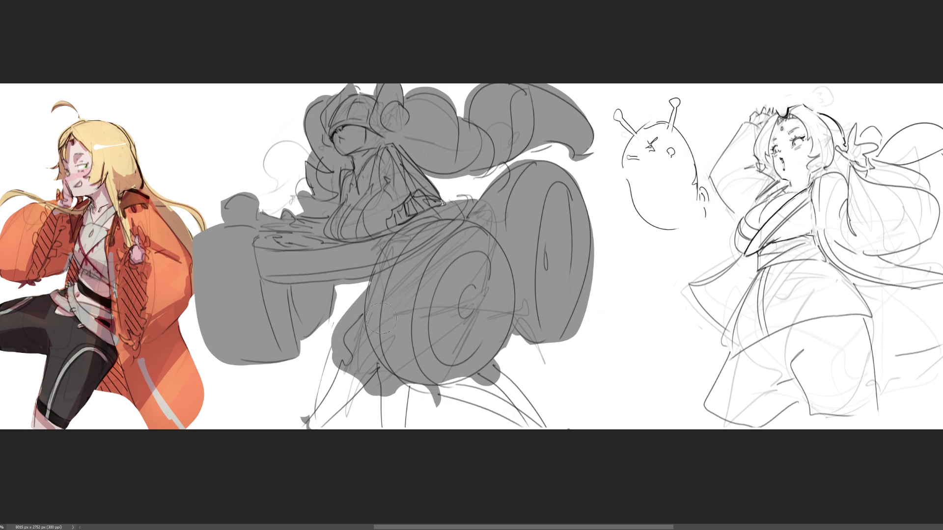
pyautogui.moveTo(416, 403); pyautogui.dragTo(339, 376)
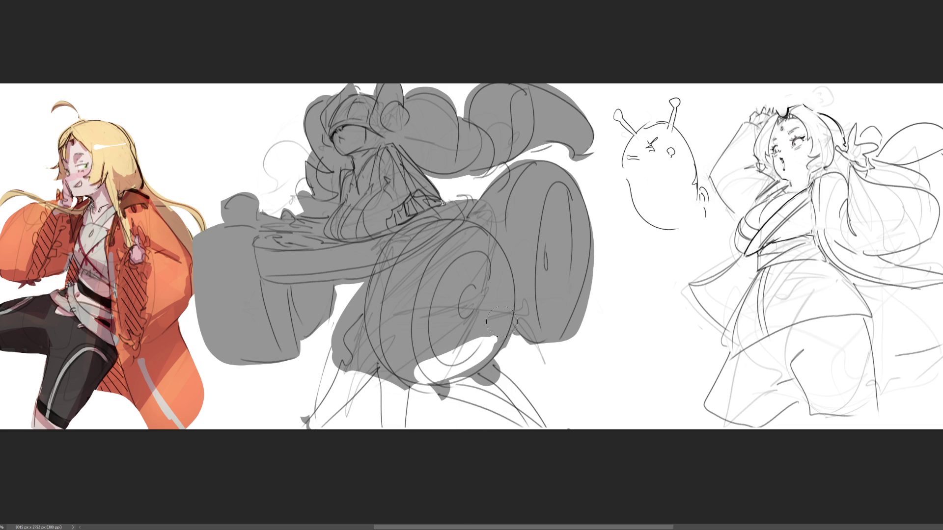
pyautogui.moveTo(420, 385); pyautogui.dragTo(460, 376)
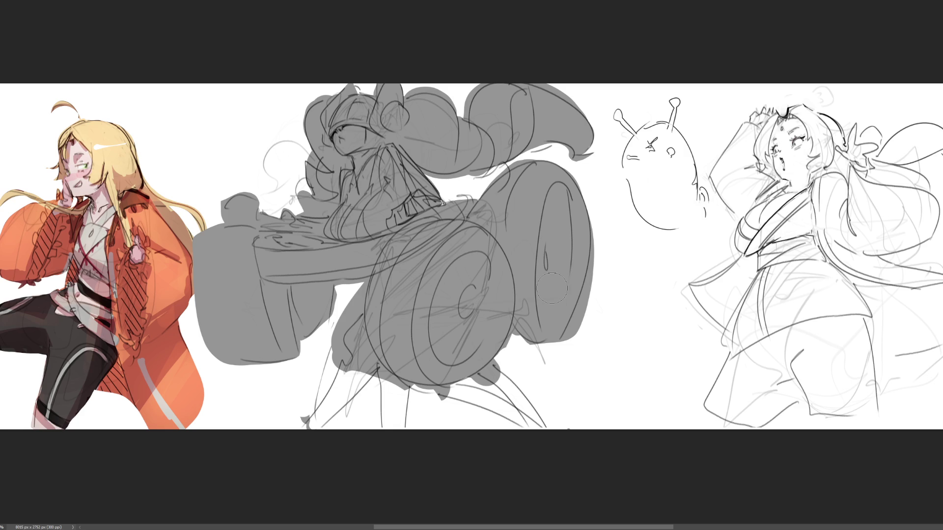
# Clean the grey fill around the upper arm and widen the silhouette's left edge
pyautogui.moveTo(272, 190); pyautogui.dragTo(273, 160)
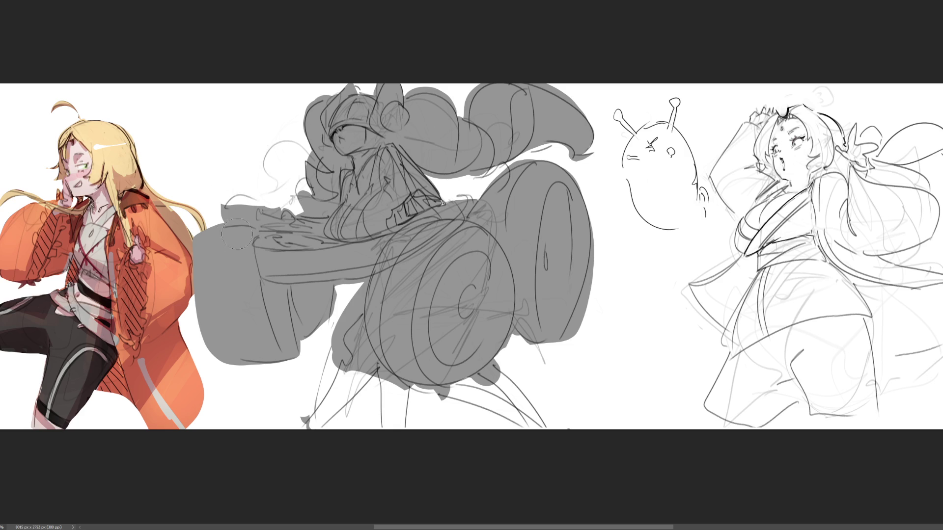
pyautogui.moveTo(193, 238); pyautogui.dragTo(184, 333)
pyautogui.moveTo(259, 157)
pyautogui.mouseDown()
pyautogui.moveTo(276, 167)
pyautogui.moveTo(295, 159)
pyautogui.moveTo(274, 197)
pyautogui.moveTo(221, 214)
pyautogui.mouseUp()
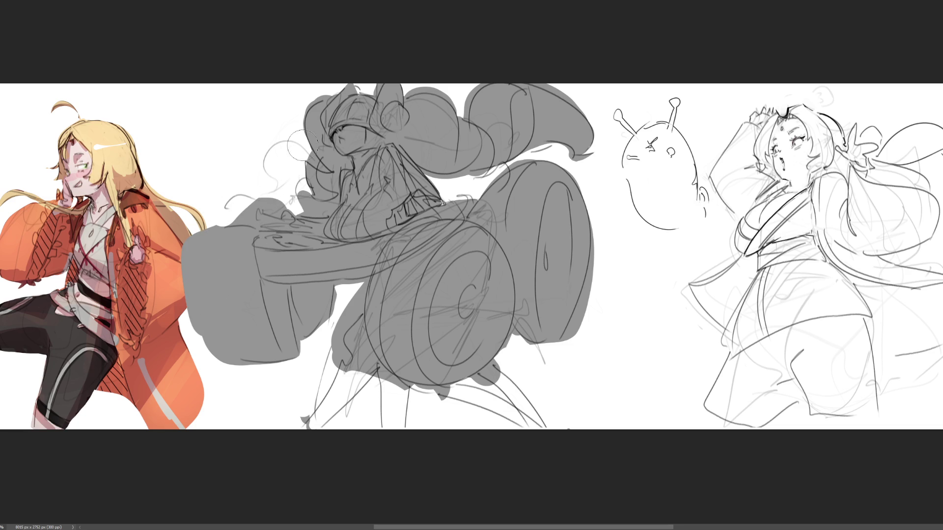
pyautogui.moveTo(335, 294); pyautogui.dragTo(332, 308)
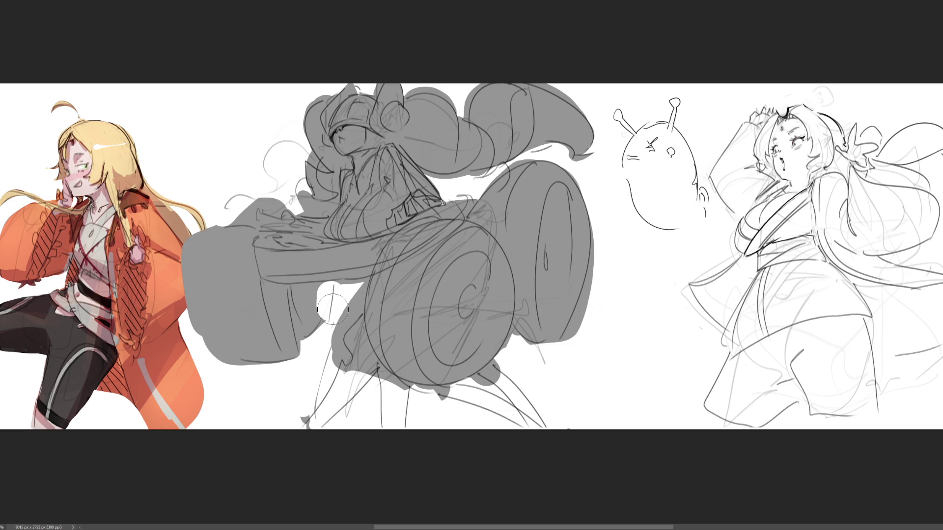
# Fill above the arm, open the arm-body gap and paint a grey curl beside the head
pyautogui.moveTo(229, 215); pyautogui.dragTo(258, 193)
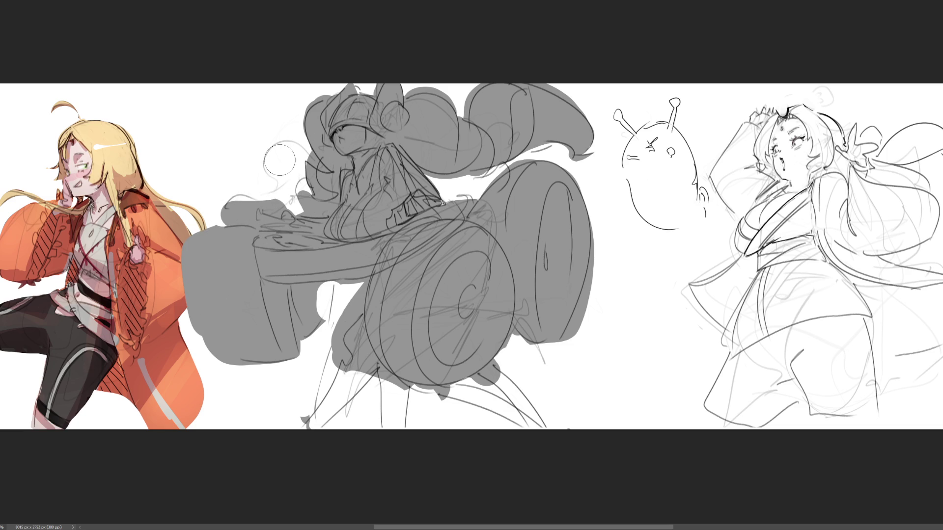
pyautogui.moveTo(324, 294)
pyautogui.mouseDown()
pyautogui.moveTo(315, 325)
pyautogui.moveTo(342, 290)
pyautogui.mouseUp()
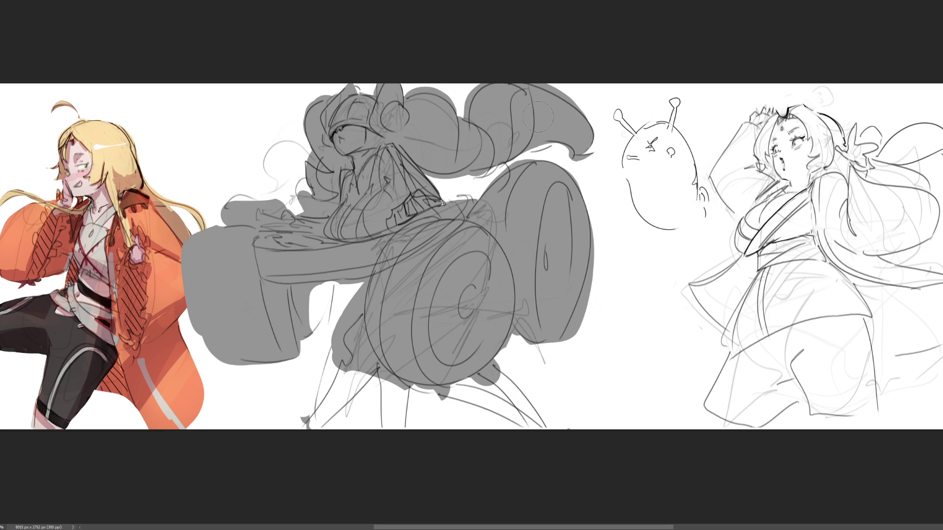
pyautogui.moveTo(271, 184)
pyautogui.mouseDown()
pyautogui.moveTo(294, 164)
pyautogui.moveTo(309, 189)
pyautogui.moveTo(296, 147)
pyautogui.moveTo(301, 190)
pyautogui.moveTo(288, 147)
pyautogui.moveTo(276, 155)
pyautogui.moveTo(292, 193)
pyautogui.moveTo(309, 197)
pyautogui.moveTo(298, 190)
pyautogui.moveTo(305, 148)
pyautogui.moveTo(295, 193)
pyautogui.moveTo(278, 170)
pyautogui.moveTo(298, 199)
pyautogui.mouseUp()
pyautogui.moveTo(280, 167)
pyautogui.mouseDown()
pyautogui.moveTo(293, 190)
pyautogui.moveTo(283, 159)
pyautogui.moveTo(305, 194)
pyautogui.moveTo(325, 196)
pyautogui.moveTo(283, 200)
pyautogui.moveTo(273, 179)
pyautogui.moveTo(293, 203)
pyautogui.moveTo(286, 167)
pyautogui.moveTo(294, 174)
pyautogui.mouseUp()
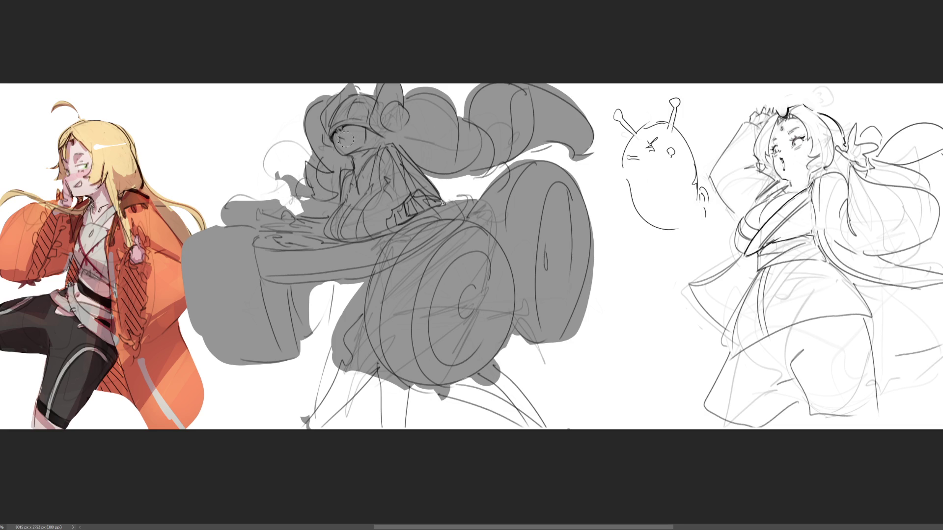
# Paint a grey curl at the right hair tip and erase stray fill and sketch lines under the wheel
pyautogui.moveTo(558, 147)
pyautogui.mouseDown()
pyautogui.moveTo(582, 176)
pyautogui.moveTo(593, 154)
pyautogui.moveTo(594, 184)
pyautogui.mouseUp()
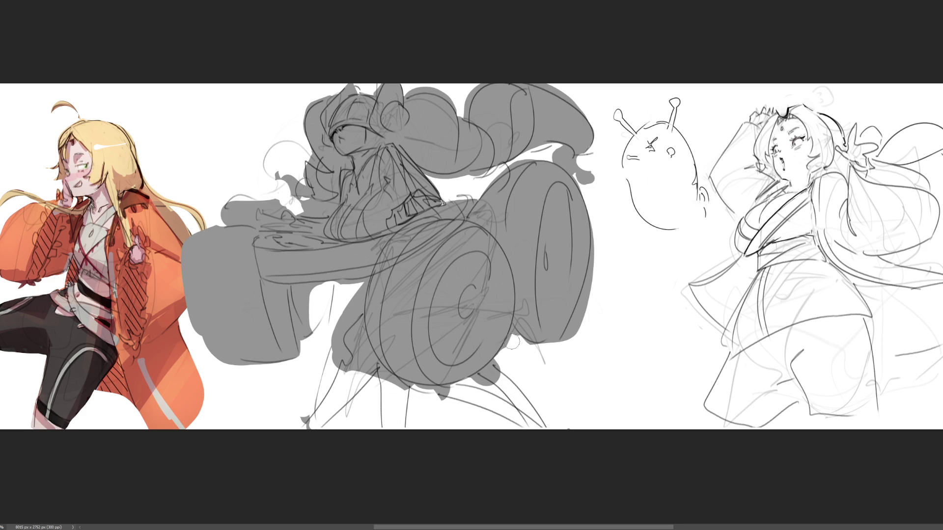
pyautogui.moveTo(514, 343); pyautogui.dragTo(514, 401)
pyautogui.moveTo(587, 322); pyautogui.dragTo(578, 338)
pyautogui.moveTo(324, 413); pyautogui.dragTo(546, 398)
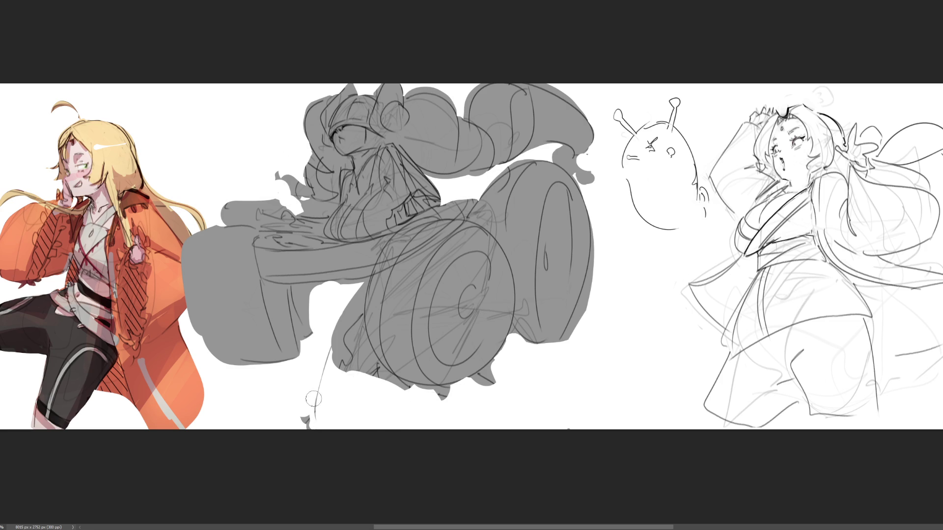
pyautogui.moveTo(309, 424); pyautogui.dragTo(329, 347)
# Paste the chibi reference and commit it above the blonde character's shoulder
pyautogui.hotkey('ctrl', 'v')
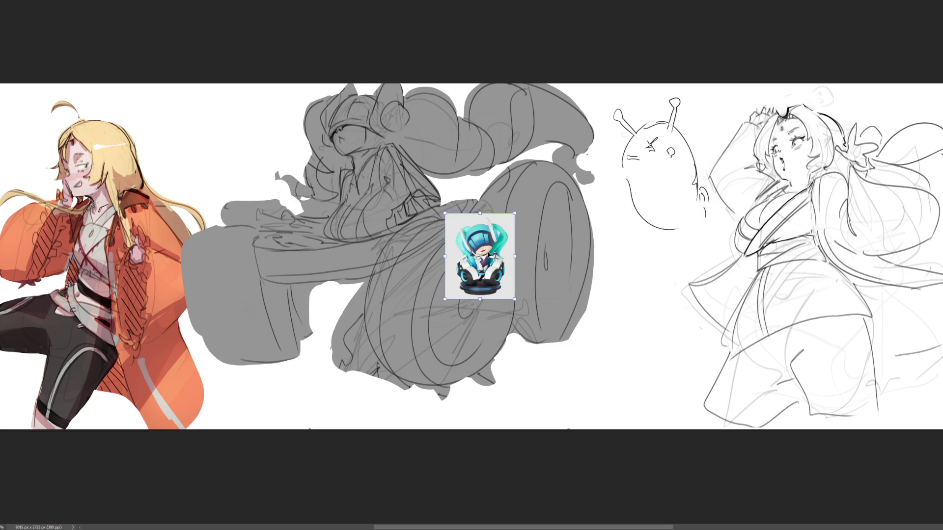
pyautogui.moveTo(337, 197); pyautogui.dragTo(80, 79)
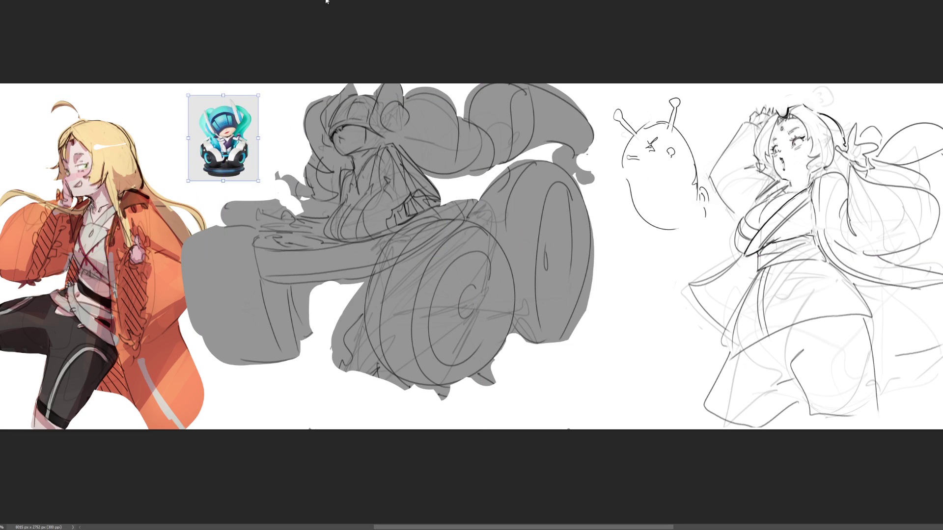
pyautogui.press('Return')
# Zoom in on the grey figure and fill its whole silhouette dark teal
pyautogui.hotkey('ctrl', '+')
pyautogui.moveTo(472, 265); pyautogui.dragTo(543, 274)
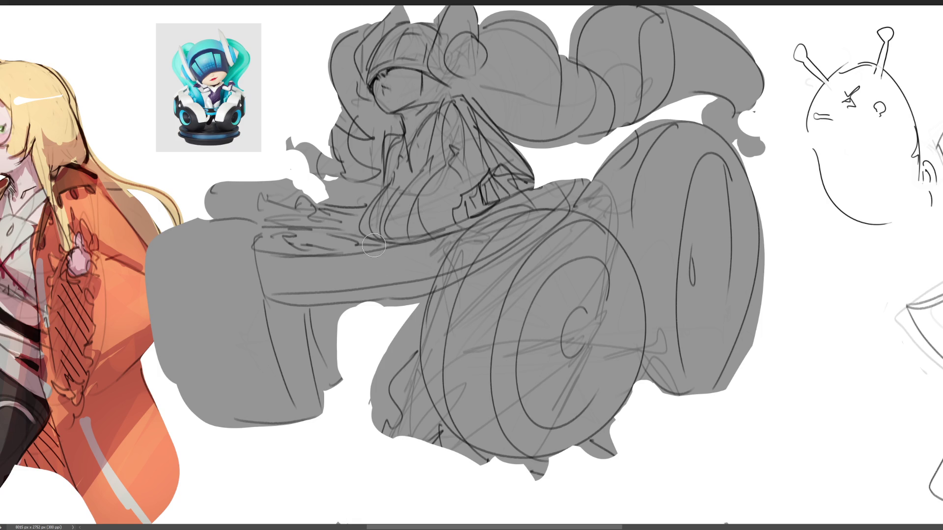
pyautogui.click(674, 154)
pyautogui.hotkey('shift', 'BackSpace')
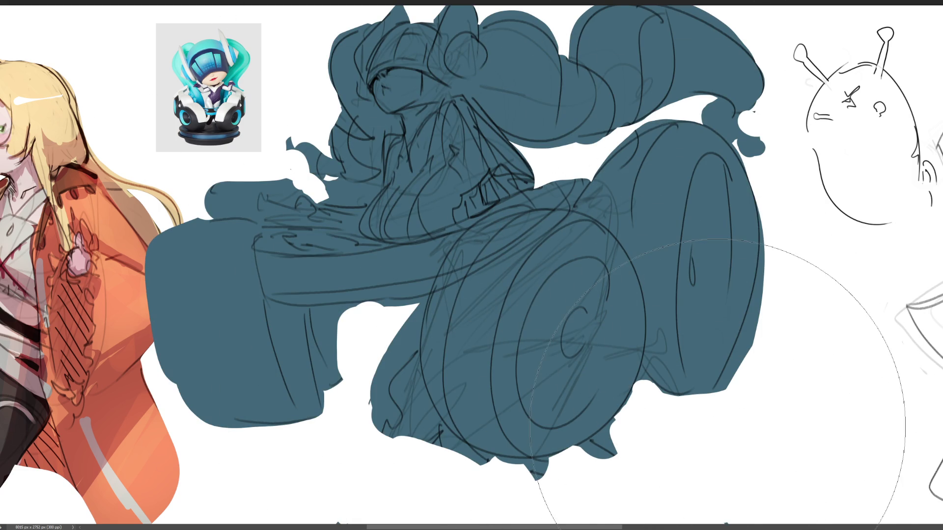
# Airbrush soft green over the top of the teal hair, then dab white on the eye area
pyautogui.press('[')
pyautogui.press('[')
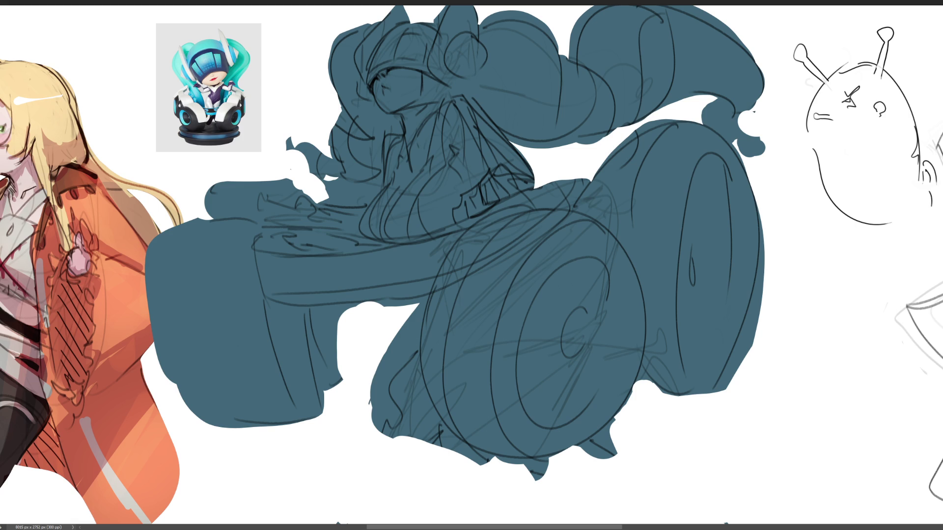
pyautogui.moveTo(751, 37); pyautogui.dragTo(737, 44)
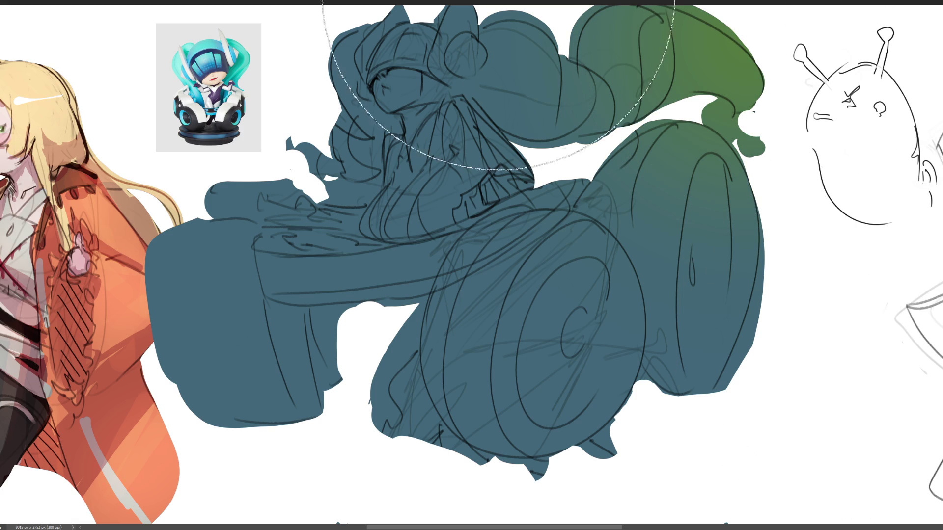
pyautogui.moveTo(301, 2); pyautogui.dragTo(312, 15)
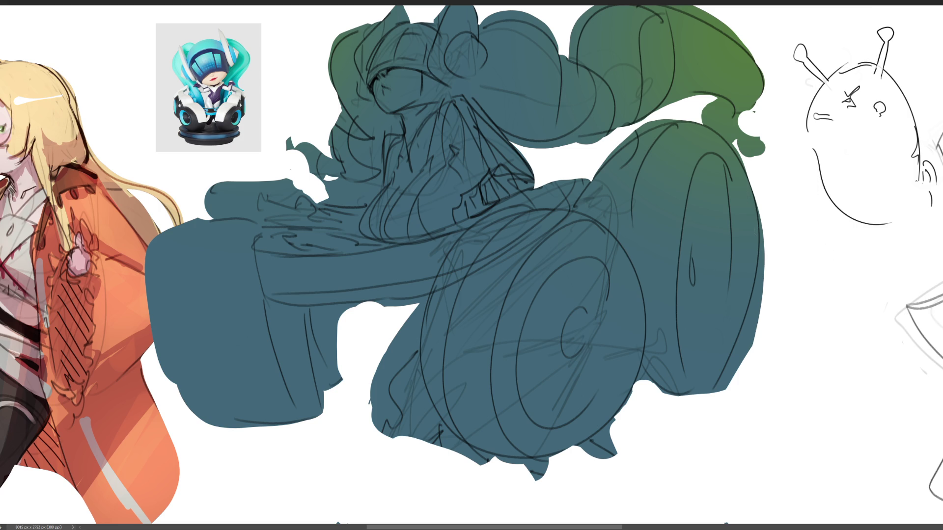
pyautogui.moveTo(388, 89); pyautogui.dragTo(396, 86)
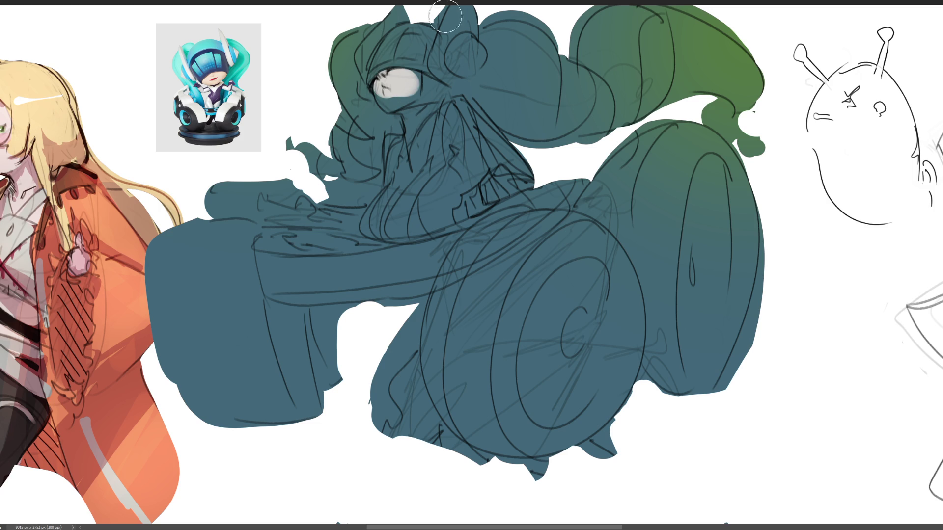
# Try light patches on the eye and undo them all
pyautogui.hotkey('ctrl', 'z')
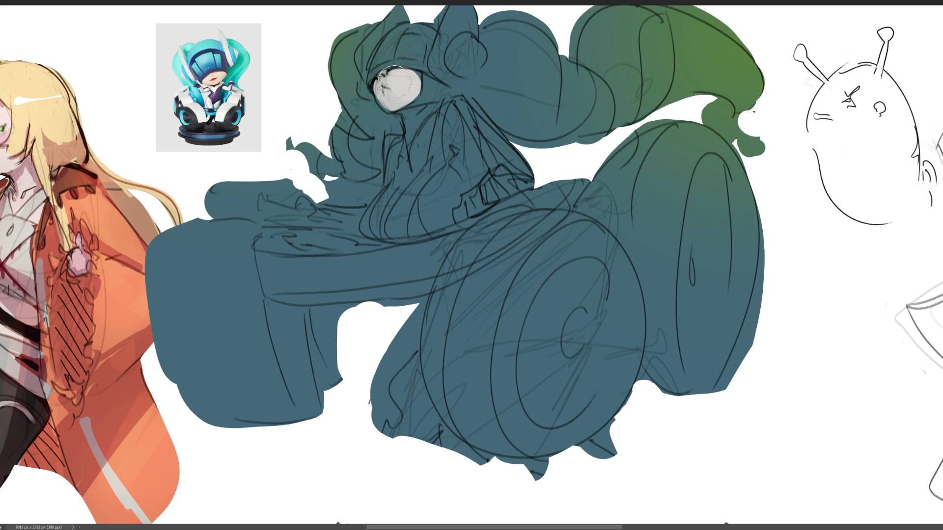
pyautogui.moveTo(386, 88)
pyautogui.mouseDown()
pyautogui.moveTo(408, 89)
pyautogui.moveTo(391, 96)
pyautogui.mouseUp()
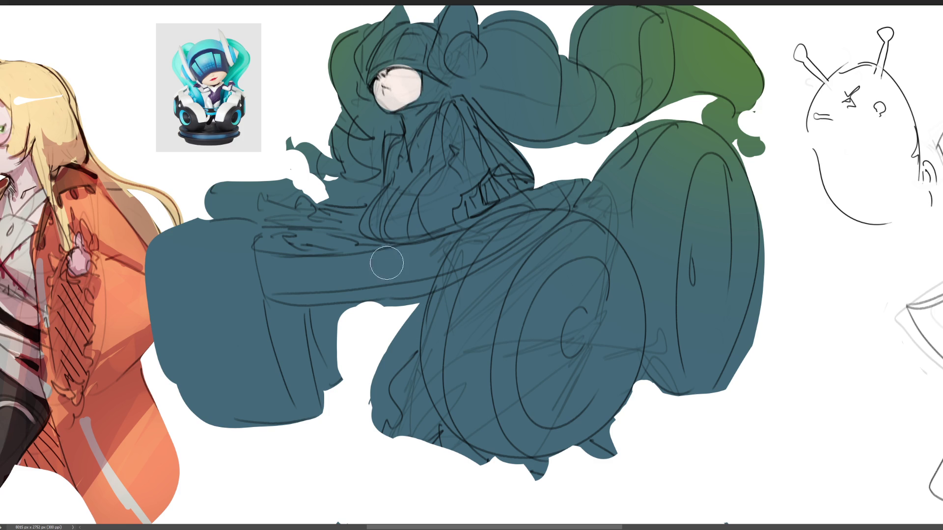
pyautogui.hotkey('ctrl', 'z')
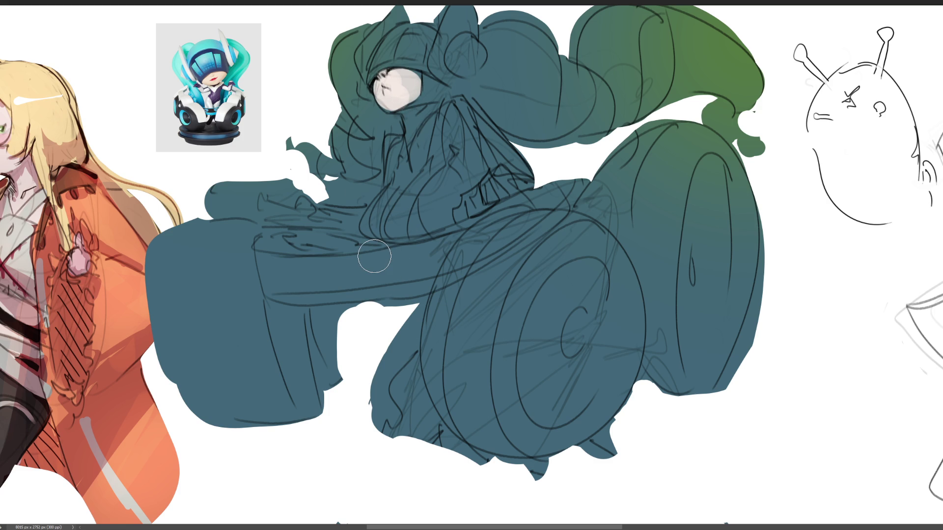
pyautogui.hotkey('ctrl', 'z')
pyautogui.hotkey('ctrl', 'z')
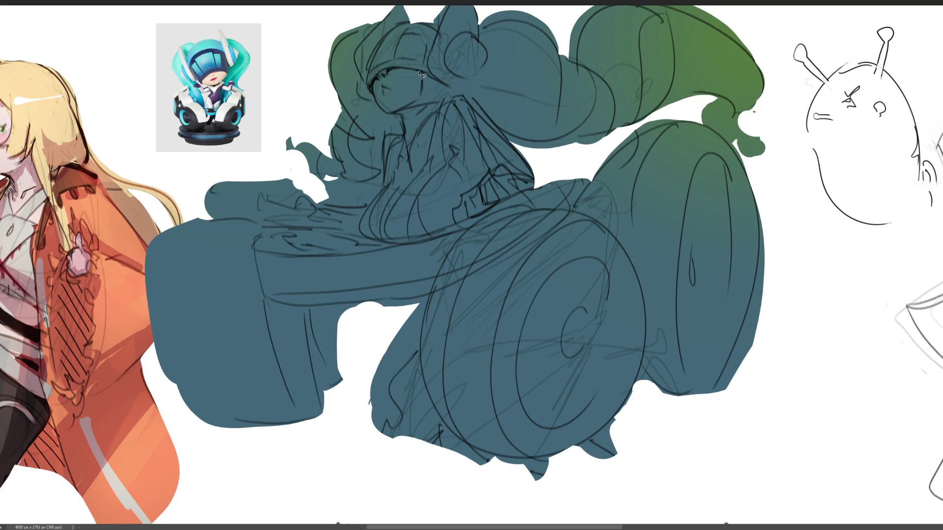
# Lasso the face, paint it flat light grey and clear the selection
pyautogui.moveTo(395, 71); pyautogui.dragTo(375, 79)
pyautogui.moveTo(417, 103); pyautogui.dragTo(417, 103)
pyautogui.press('b')
pyautogui.press(']')
pyautogui.press(']')
pyautogui.press(']')
pyautogui.click(402, 81)
pyautogui.press('[')
pyautogui.press('[')
pyautogui.click(407, 67)
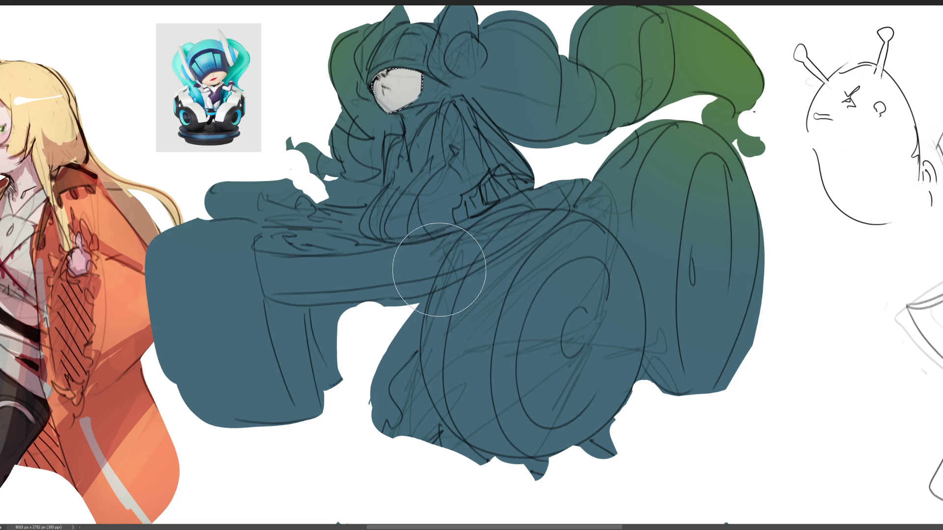
pyautogui.hotkey('ctrl', 'd')
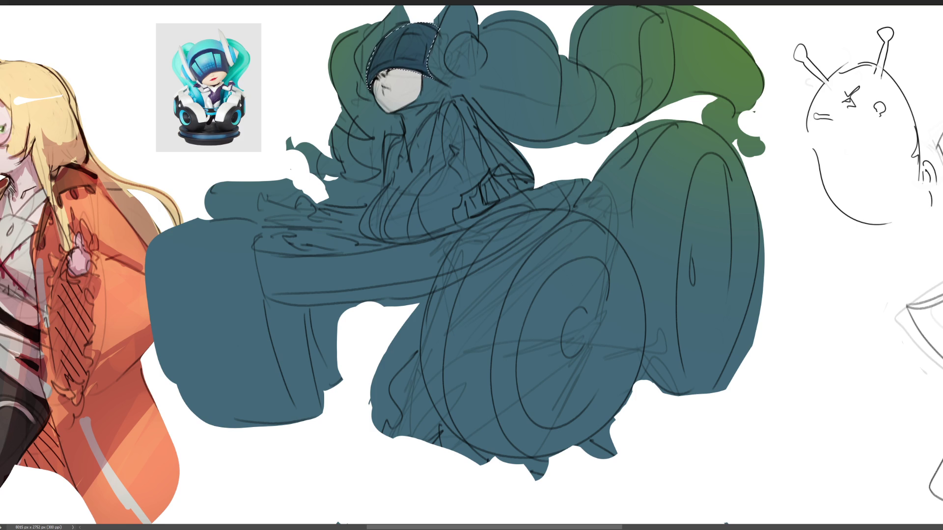
# Select the hood and its right ear and fill them light blue, then deselect
pyautogui.hotkey('ctrl', 'd')
pyautogui.moveTo(472, 37)
pyautogui.mouseDown()
pyautogui.moveTo(487, 33)
pyautogui.moveTo(478, 34)
pyautogui.mouseUp()
pyautogui.press('b')
pyautogui.hotkey('alt', 'BackSpace')
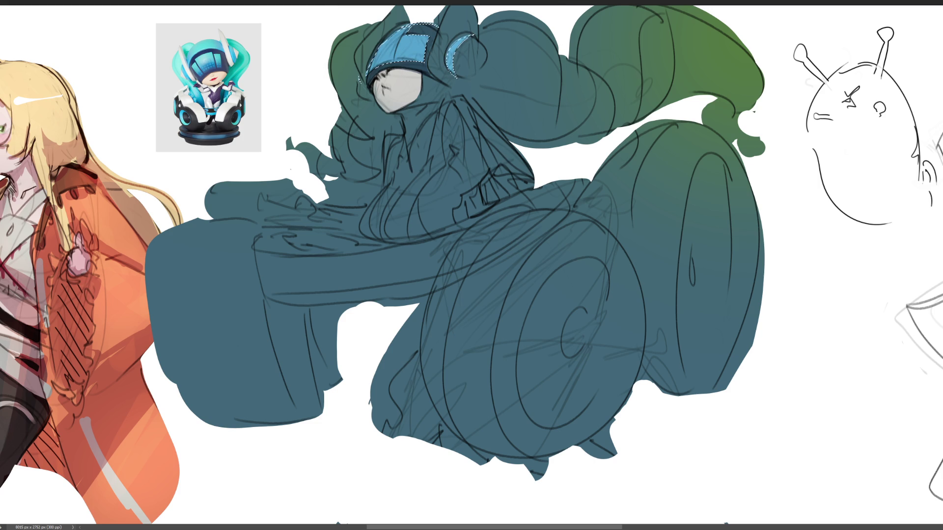
pyautogui.hotkey('ctrl', 'd')
# Lasso the helmet's right and left ear crescents around the face
pyautogui.moveTo(476, 86); pyautogui.dragTo(451, 6)
pyautogui.moveTo(451, 6); pyautogui.dragTo(474, 39)
pyautogui.moveTo(458, 81); pyautogui.dragTo(460, 77)
pyautogui.moveTo(393, 7); pyautogui.dragTo(381, 28)
pyautogui.moveTo(357, 82); pyautogui.dragTo(370, 78)
# Fill the selected ears light grey, deselect and outline the neck under the chin
pyautogui.press('b')
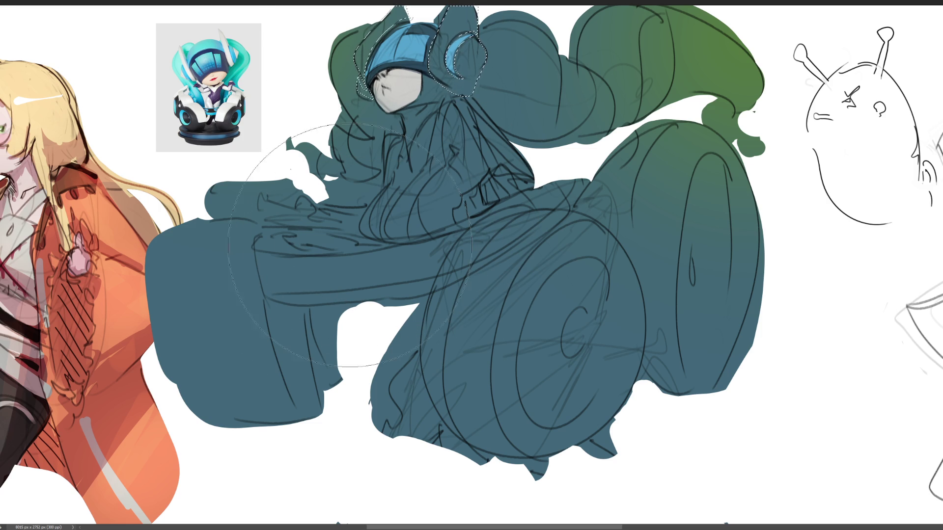
pyautogui.press('BackSpace')
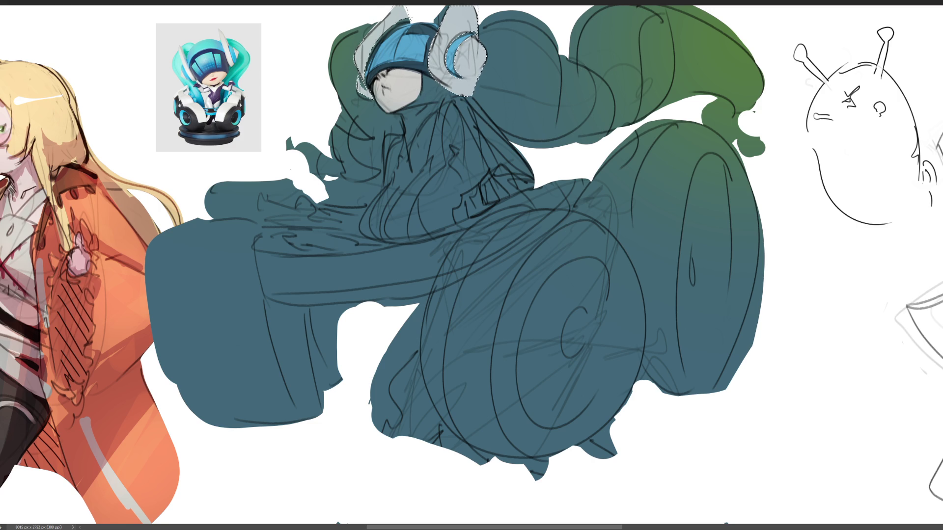
pyautogui.hotkey('ctrl', 'd')
pyautogui.moveTo(426, 80); pyautogui.dragTo(409, 146)
pyautogui.moveTo(409, 146); pyautogui.dragTo(452, 92)
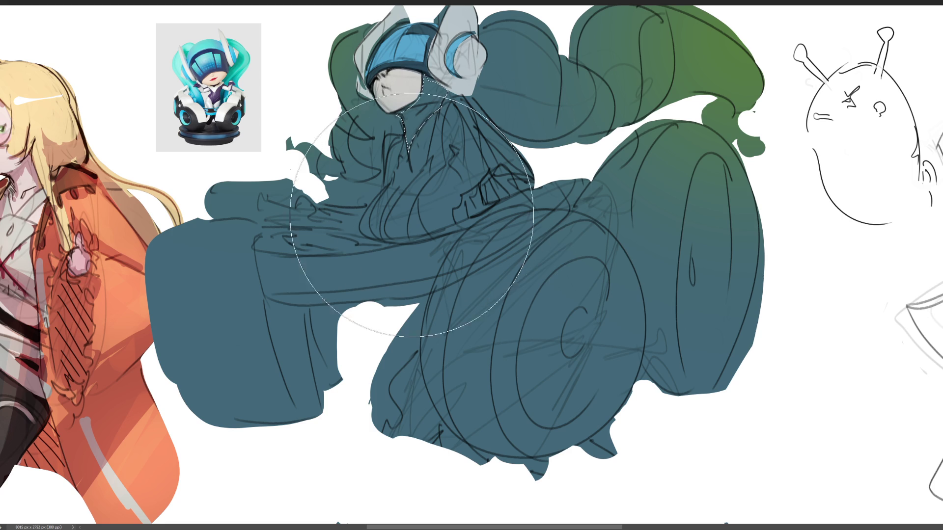
# Paint the selected neck dark navy and clear the selection
pyautogui.moveTo(398, 221); pyautogui.dragTo(420, 195)
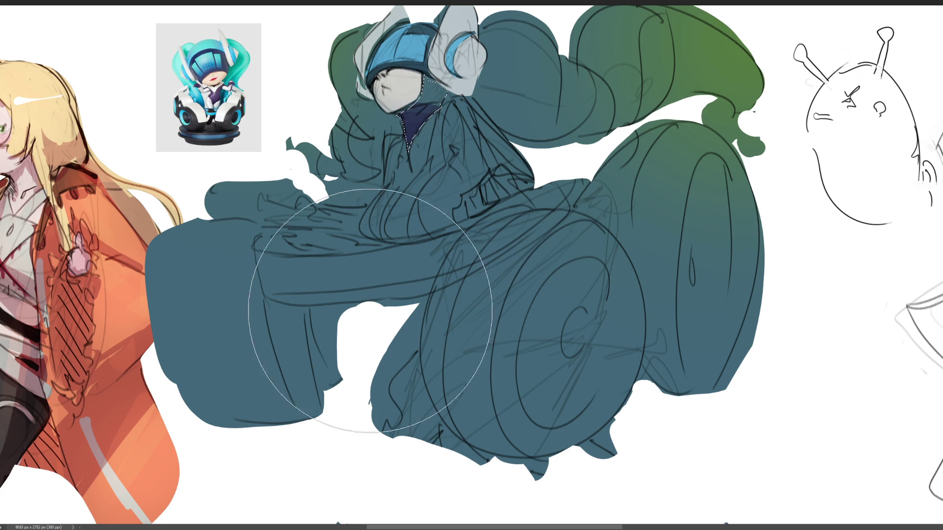
pyautogui.click(420, 91)
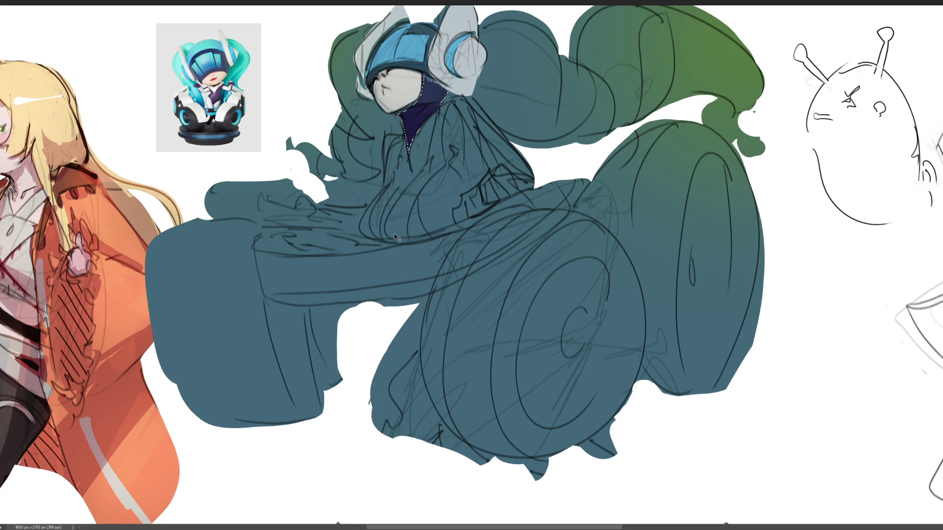
pyautogui.click(420, 91)
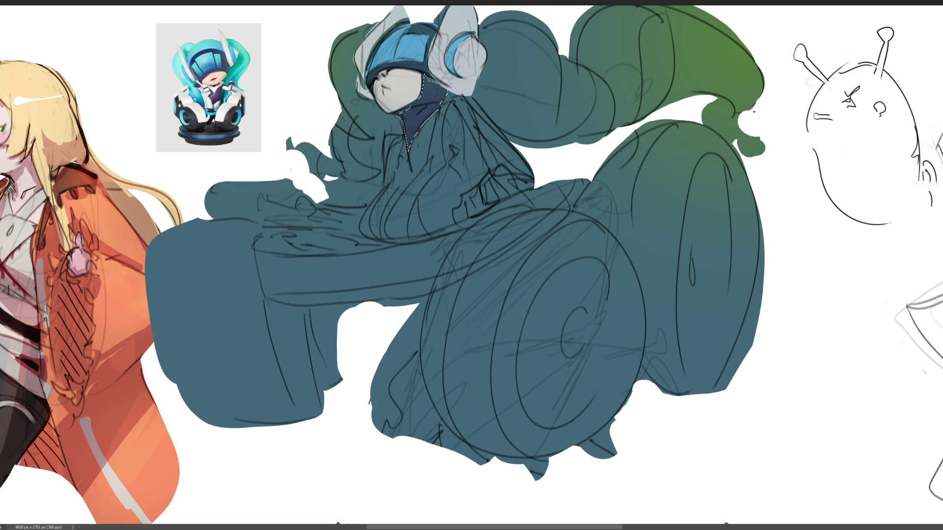
pyautogui.hotkey('ctrl', 'd')
# Lasso the jacket torso, adding the figure's left side and a thin sliver
pyautogui.moveTo(454, 121)
pyautogui.mouseDown()
pyautogui.moveTo(456, 172)
pyautogui.moveTo(413, 234)
pyautogui.moveTo(448, 228)
pyautogui.moveTo(465, 193)
pyautogui.moveTo(505, 166)
pyautogui.moveTo(463, 149)
pyautogui.moveTo(504, 140)
pyautogui.moveTo(480, 104)
pyautogui.mouseUp()
pyautogui.moveTo(387, 161)
pyautogui.mouseDown()
pyautogui.moveTo(372, 209)
pyautogui.moveTo(385, 160)
pyautogui.mouseUp()
pyautogui.moveTo(331, 222); pyautogui.dragTo(361, 218)
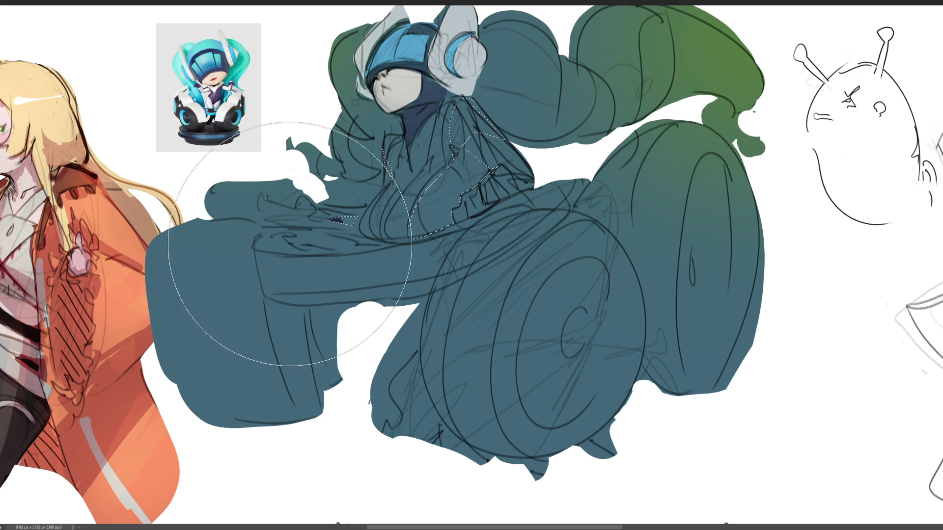
# Paint the selected torso area dark navy and clear the selection
pyautogui.moveTo(250, 273); pyautogui.dragTo(848, 44)
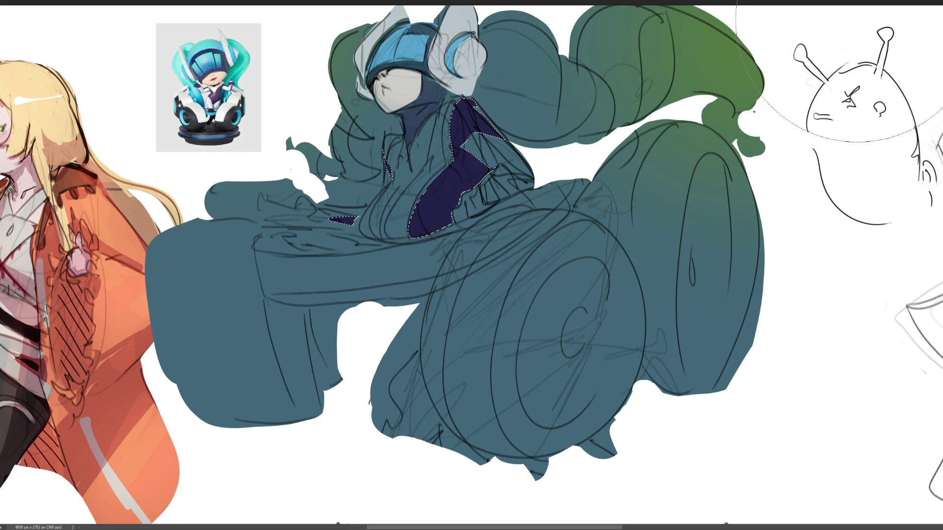
pyautogui.hotkey('ctrl', 'z')
pyautogui.moveTo(847, 44); pyautogui.dragTo(419, 221)
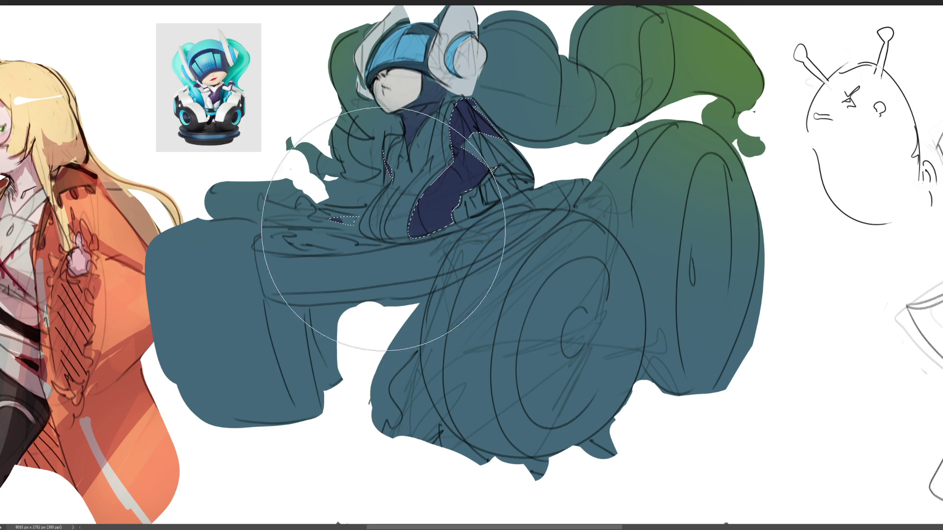
pyautogui.hotkey('ctrl', 'd')
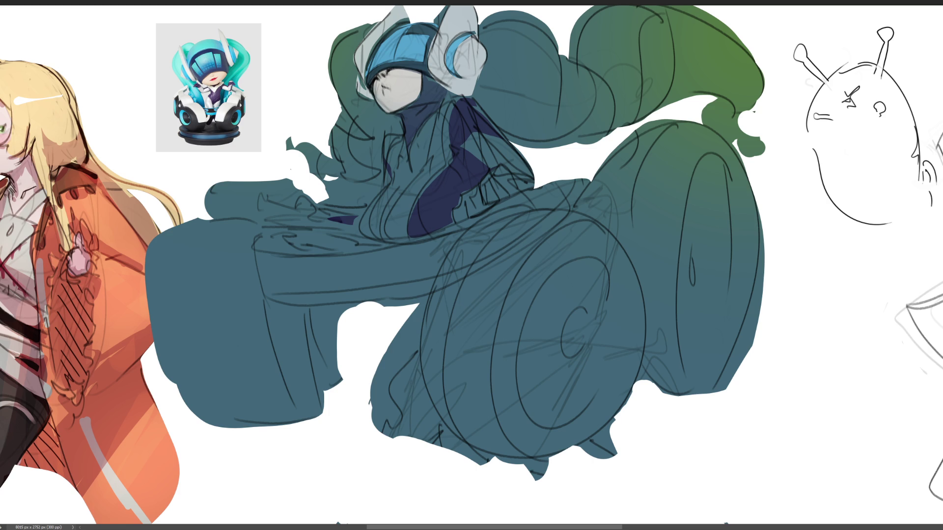
# Lasso both jacket lapels and paint them light grey
pyautogui.moveTo(467, 100)
pyautogui.mouseDown()
pyautogui.moveTo(399, 243)
pyautogui.moveTo(385, 227)
pyautogui.moveTo(426, 171)
pyautogui.moveTo(434, 133)
pyautogui.mouseUp()
pyautogui.moveTo(463, 99); pyautogui.dragTo(394, 171)
pyautogui.moveTo(385, 244); pyautogui.dragTo(414, 124)
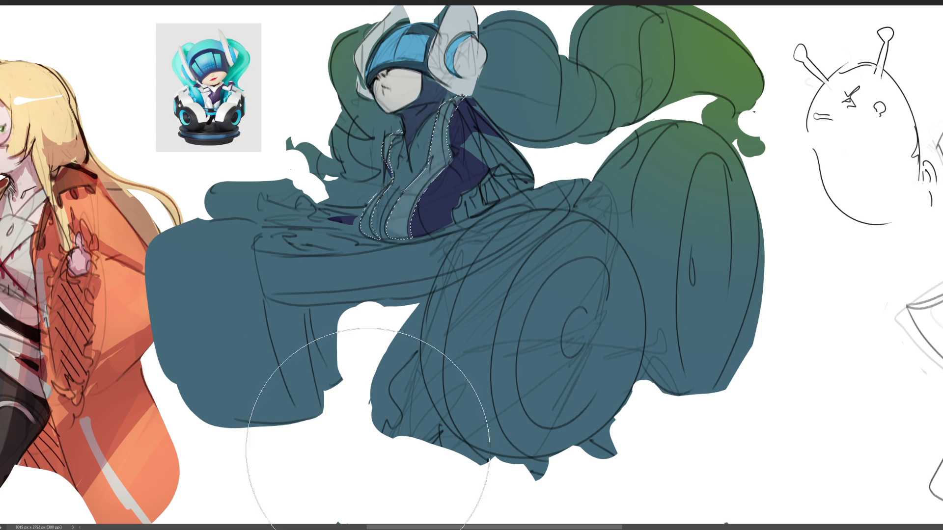
pyautogui.moveTo(410, 295); pyautogui.dragTo(413, 192)
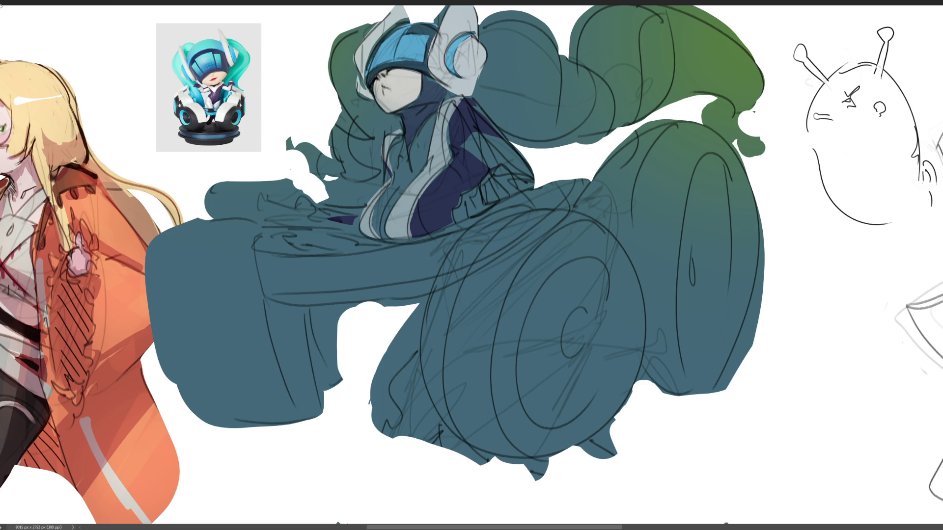
# Lasso the jacket's front opening beneath the lapels
pyautogui.moveTo(425, 131); pyautogui.dragTo(399, 140)
pyautogui.click(385, 245)
# Fill the jacket opening with brown, trying darker shades before settling on light brown, then deselect
pyautogui.press('b')
pyautogui.moveTo(452, 315); pyautogui.dragTo(317, 441)
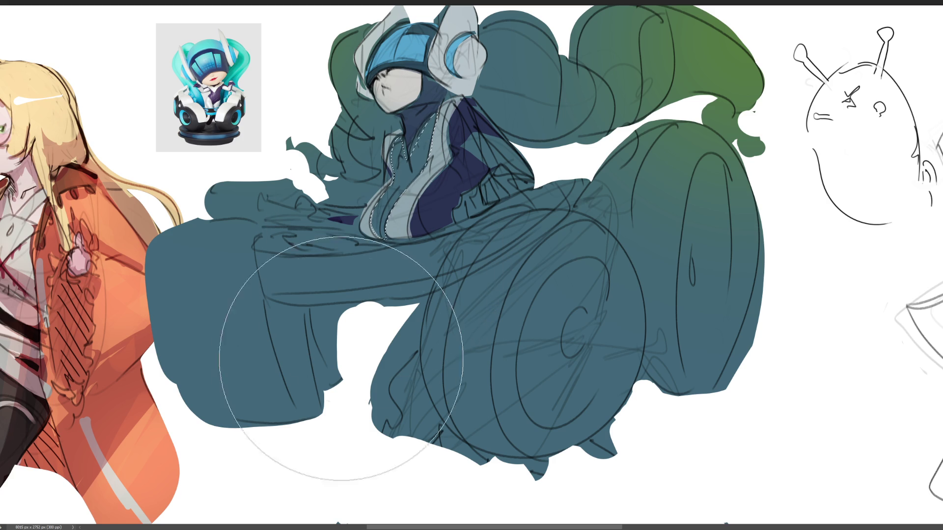
pyautogui.moveTo(399, 273); pyautogui.dragTo(390, 222)
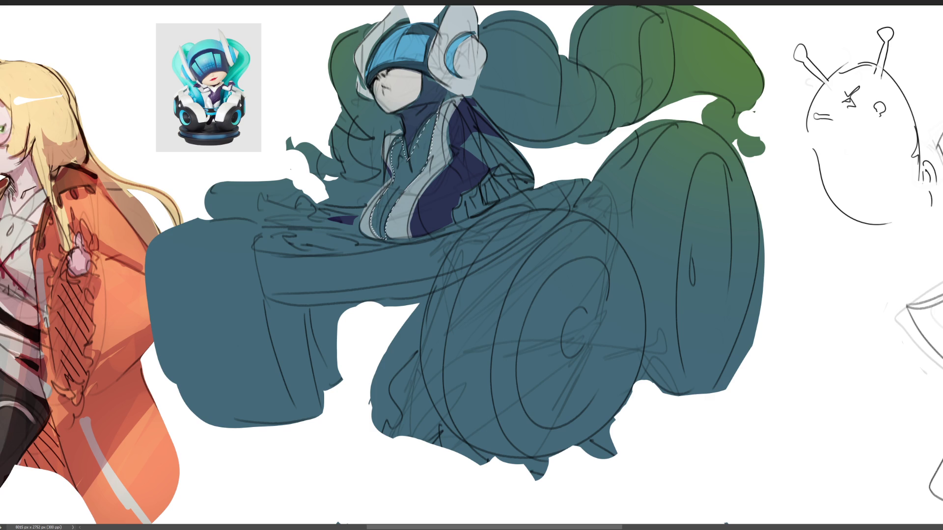
pyautogui.hotkey('ctrl', 'z')
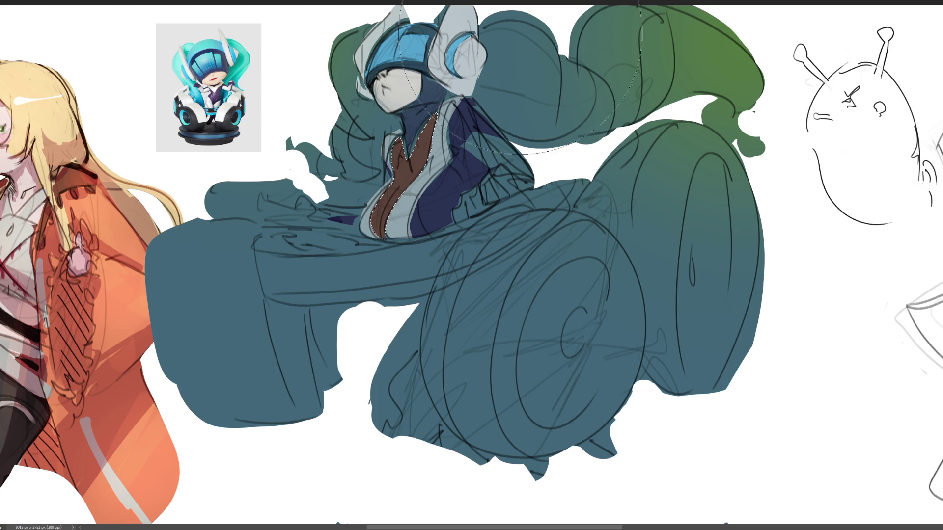
pyautogui.hotkey('ctrl', 'shift', 'z')
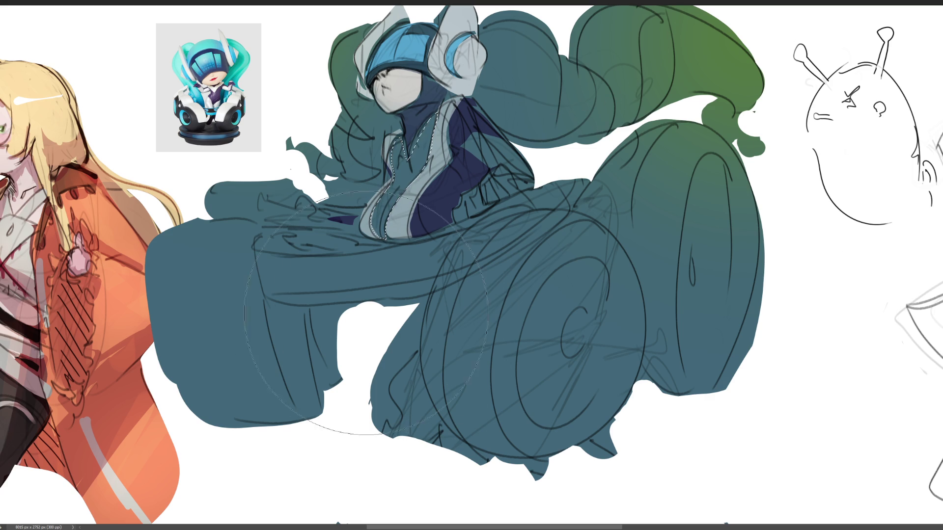
pyautogui.moveTo(553, 132); pyautogui.dragTo(526, 190)
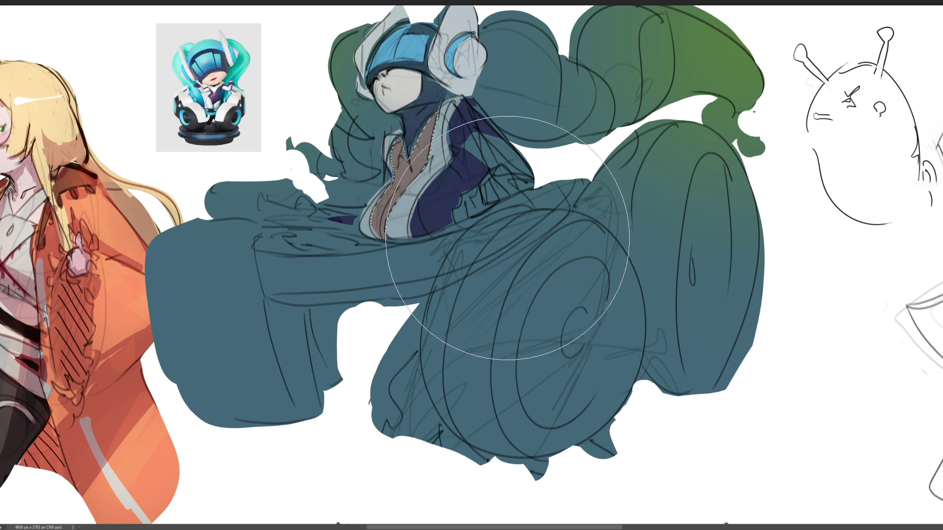
pyautogui.hotkey('ctrl', 'd')
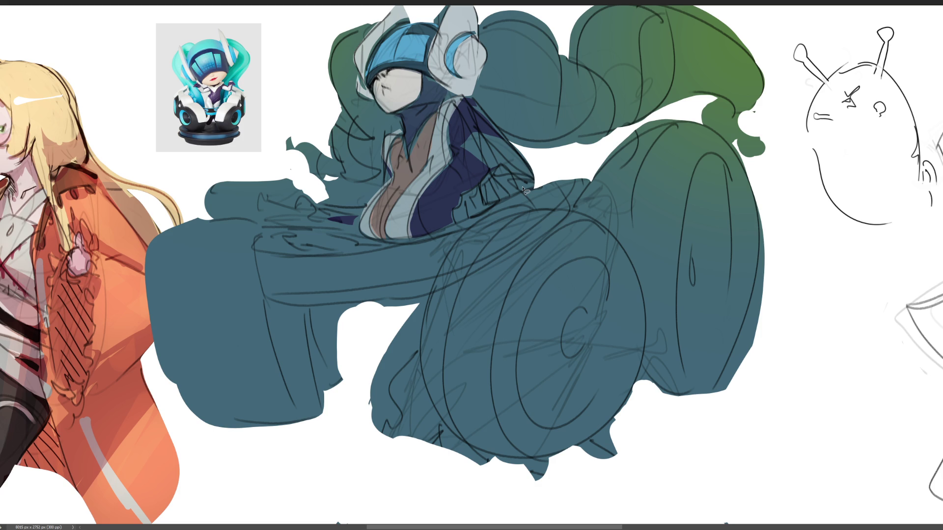
# Lasso the collar and shoulder trim and fill it light grey-blue, then deselect
pyautogui.moveTo(312, 203); pyautogui.dragTo(324, 210)
pyautogui.moveTo(477, 193)
pyautogui.mouseDown()
pyautogui.moveTo(536, 175)
pyautogui.moveTo(481, 164)
pyautogui.mouseUp()
pyautogui.hotkey('alt', 'BackSpace')
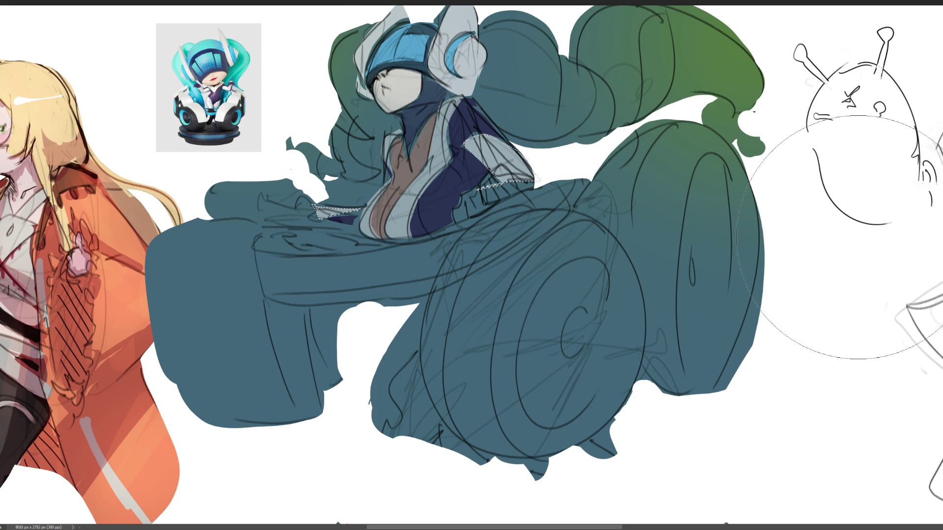
pyautogui.hotkey('ctrl', 'd')
# Lasso stripe areas across the vehicle body and wheel housing and paint them light grey
pyautogui.moveTo(259, 229)
pyautogui.mouseDown()
pyautogui.moveTo(262, 349)
pyautogui.moveTo(257, 229)
pyautogui.mouseUp()
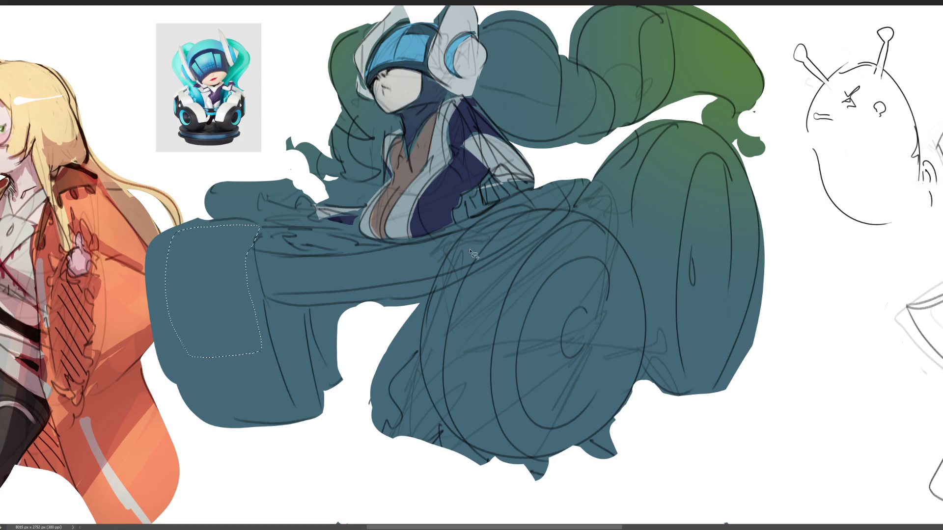
pyautogui.moveTo(473, 240)
pyautogui.mouseDown()
pyautogui.moveTo(466, 356)
pyautogui.moveTo(598, 221)
pyautogui.moveTo(636, 235)
pyautogui.mouseUp()
pyautogui.moveTo(638, 235); pyautogui.dragTo(584, 218)
pyautogui.moveTo(208, 221)
pyautogui.mouseDown()
pyautogui.moveTo(199, 392)
pyautogui.moveTo(190, 192)
pyautogui.mouseUp()
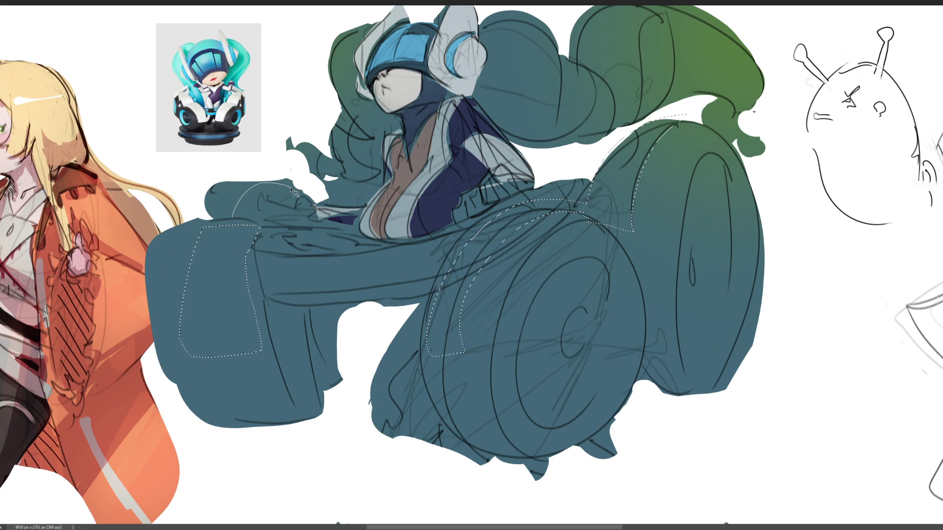
pyautogui.moveTo(259, 248); pyautogui.dragTo(257, 288)
pyautogui.press('b')
pyautogui.moveTo(214, 287); pyautogui.dragTo(530, 280)
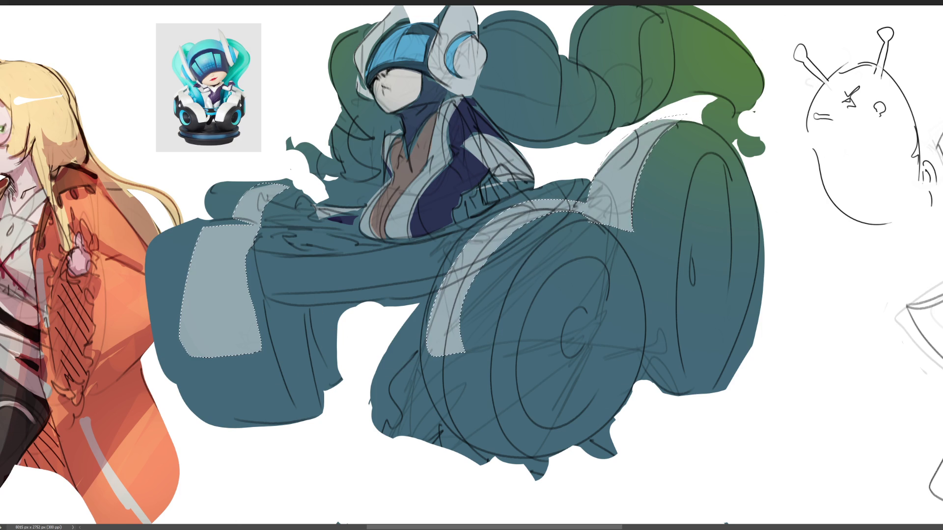
pyautogui.hotkey('ctrl', 'd')
# Lasso the hair around the helmet and face and repaint it blue
pyautogui.moveTo(479, 14)
pyautogui.mouseDown()
pyautogui.moveTo(495, 129)
pyautogui.moveTo(550, 156)
pyautogui.moveTo(606, 147)
pyautogui.moveTo(684, 107)
pyautogui.moveTo(706, 110)
pyautogui.moveTo(714, 132)
pyautogui.moveTo(788, 165)
pyautogui.moveTo(725, 6)
pyautogui.mouseUp()
pyautogui.moveTo(593, 6); pyautogui.dragTo(500, 8)
pyautogui.moveTo(355, 59)
pyautogui.mouseDown()
pyautogui.moveTo(361, 94)
pyautogui.moveTo(404, 133)
pyautogui.moveTo(387, 163)
pyautogui.moveTo(389, 189)
pyautogui.moveTo(352, 213)
pyautogui.moveTo(310, 184)
pyautogui.moveTo(354, 3)
pyautogui.mouseUp()
pyautogui.press('b')
pyautogui.moveTo(346, 95); pyautogui.dragTo(312, 228)
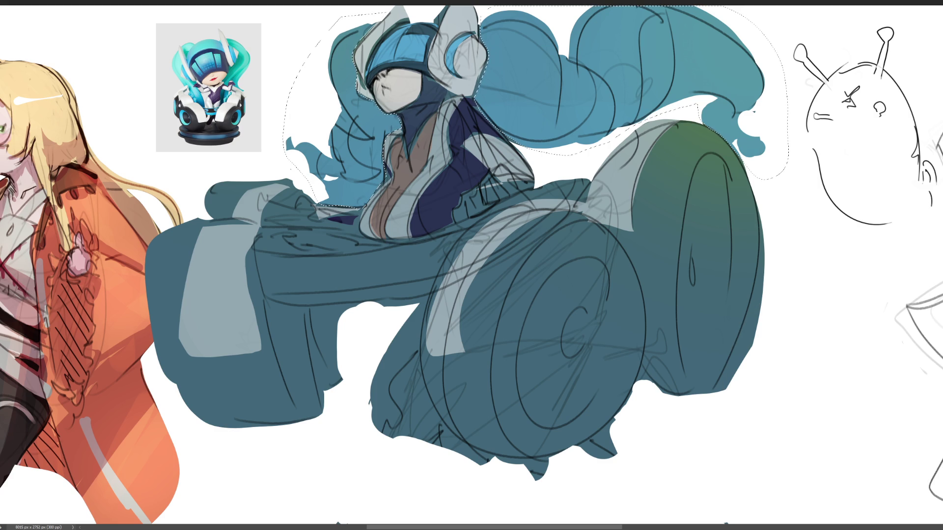
# Airbrush a green tint onto the right hair tip
pyautogui.moveTo(854, 170); pyautogui.dragTo(847, 185)
pyautogui.hotkey('ctrl', 'z')
pyautogui.moveTo(844, 221); pyautogui.dragTo(847, 188)
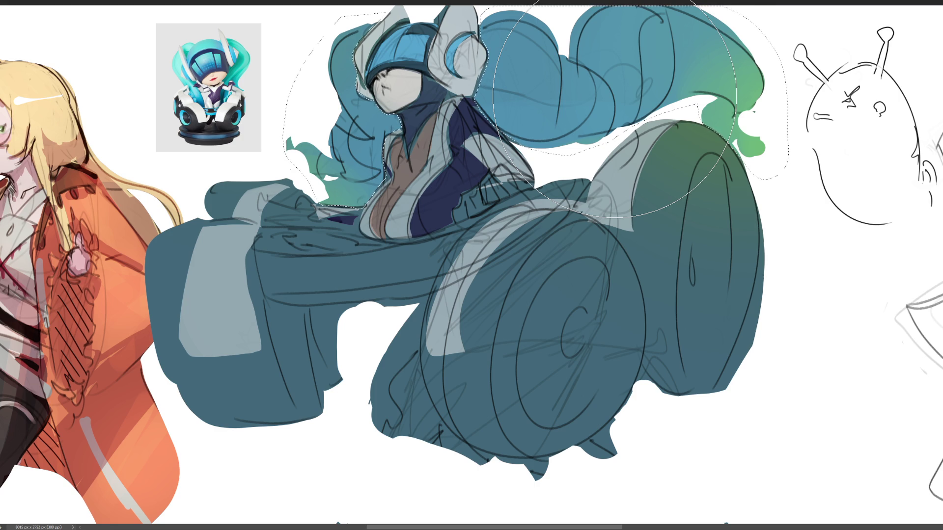
# Lasso the two small patches beside the torso and paint them dark navy, then deselect
pyautogui.hotkey('ctrl', 'd')
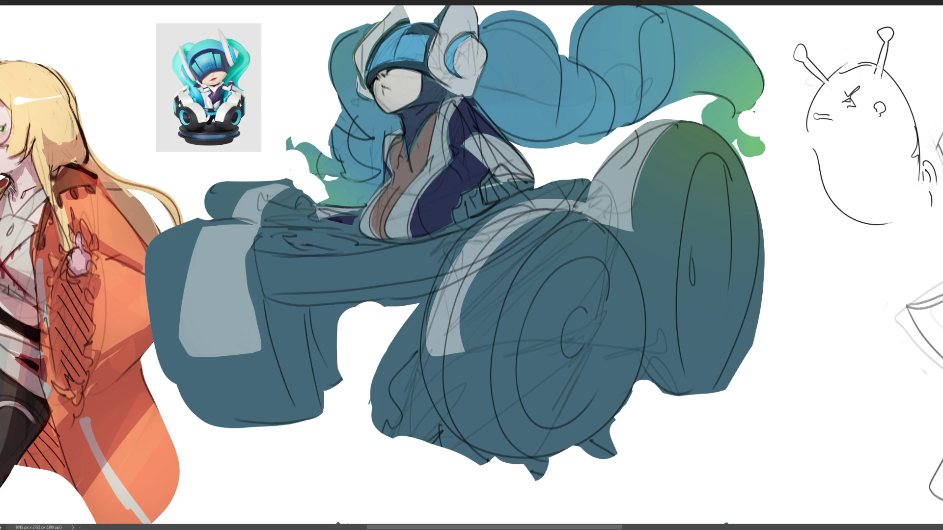
pyautogui.moveTo(469, 221)
pyautogui.mouseDown()
pyautogui.moveTo(516, 189)
pyautogui.moveTo(519, 201)
pyautogui.mouseUp()
pyautogui.moveTo(314, 215)
pyautogui.keyDown('shift'); pyautogui.mouseDown()
pyautogui.moveTo(299, 198)
pyautogui.moveTo(276, 217)
pyautogui.moveTo(316, 214)
pyautogui.mouseUp(); pyautogui.keyUp('shift')
pyautogui.press('b')
pyautogui.moveTo(455, 188); pyautogui.dragTo(398, 206)
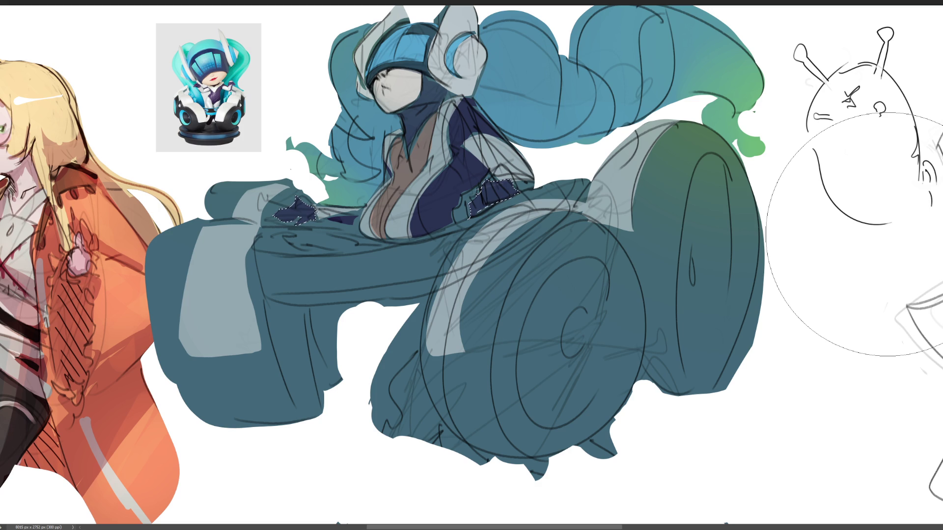
pyautogui.hotkey('ctrl', 'd')
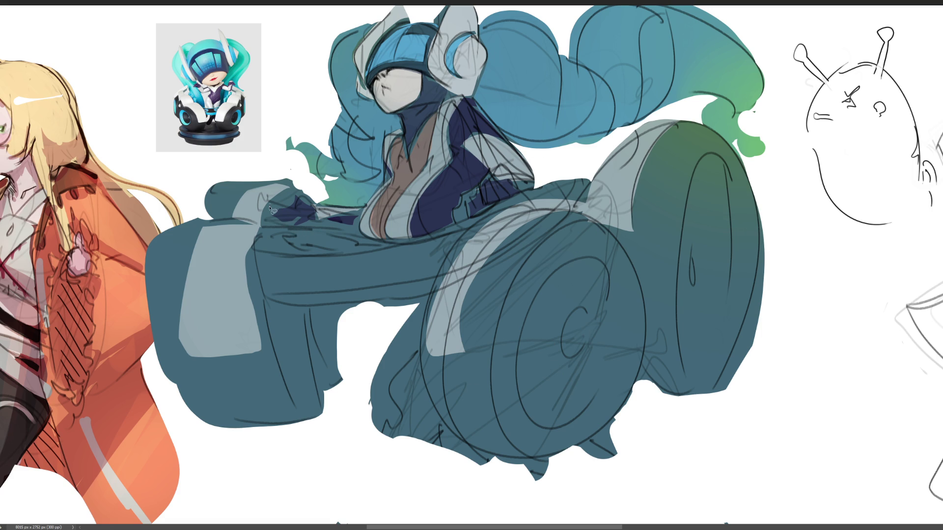
# Lasso around the large wheel and fender areas of the vehicle
pyautogui.moveTo(229, 228)
pyautogui.mouseDown()
pyautogui.moveTo(177, 332)
pyautogui.moveTo(243, 359)
pyautogui.moveTo(258, 302)
pyautogui.moveTo(333, 309)
pyautogui.moveTo(340, 389)
pyautogui.moveTo(139, 339)
pyautogui.moveTo(170, 214)
pyautogui.mouseUp()
pyautogui.moveTo(492, 267)
pyautogui.mouseDown()
pyautogui.moveTo(467, 335)
pyautogui.moveTo(431, 379)
pyautogui.moveTo(558, 459)
pyautogui.moveTo(639, 265)
pyautogui.moveTo(635, 236)
pyautogui.moveTo(671, 130)
pyautogui.moveTo(770, 278)
pyautogui.moveTo(682, 389)
pyautogui.moveTo(635, 324)
pyautogui.moveTo(680, 395)
pyautogui.moveTo(722, 391)
pyautogui.moveTo(779, 336)
pyautogui.moveTo(672, 377)
pyautogui.moveTo(608, 310)
pyautogui.moveTo(568, 331)
pyautogui.moveTo(570, 359)
pyautogui.moveTo(606, 324)
pyautogui.moveTo(578, 421)
pyautogui.moveTo(519, 340)
pyautogui.mouseUp()
pyautogui.moveTo(599, 380); pyautogui.dragTo(649, 286)
# Trace and refine the outline around the front wheel hub
pyautogui.moveTo(609, 292)
pyautogui.mouseDown()
pyautogui.moveTo(569, 316)
pyautogui.moveTo(588, 335)
pyautogui.mouseUp()
pyautogui.moveTo(588, 318); pyautogui.dragTo(581, 313)
pyautogui.moveTo(612, 283); pyautogui.dragTo(604, 306)
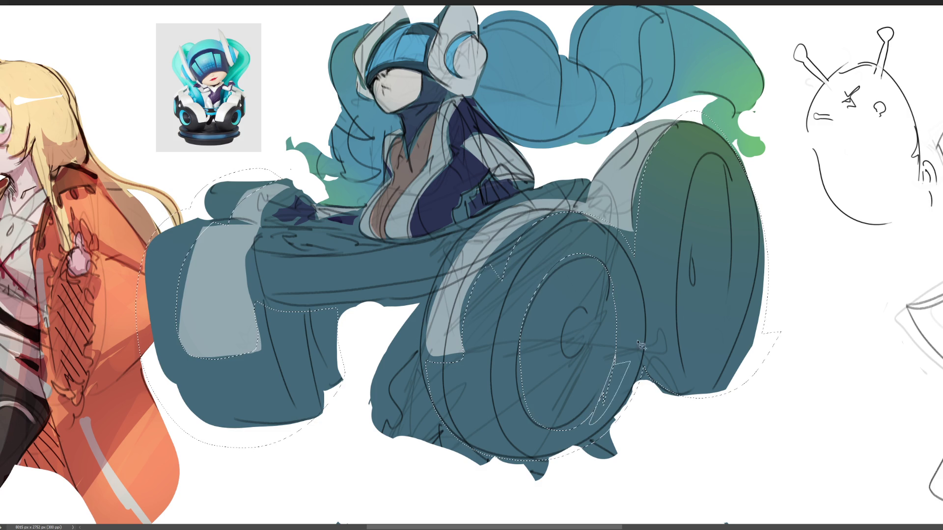
pyautogui.moveTo(567, 366); pyautogui.dragTo(578, 302)
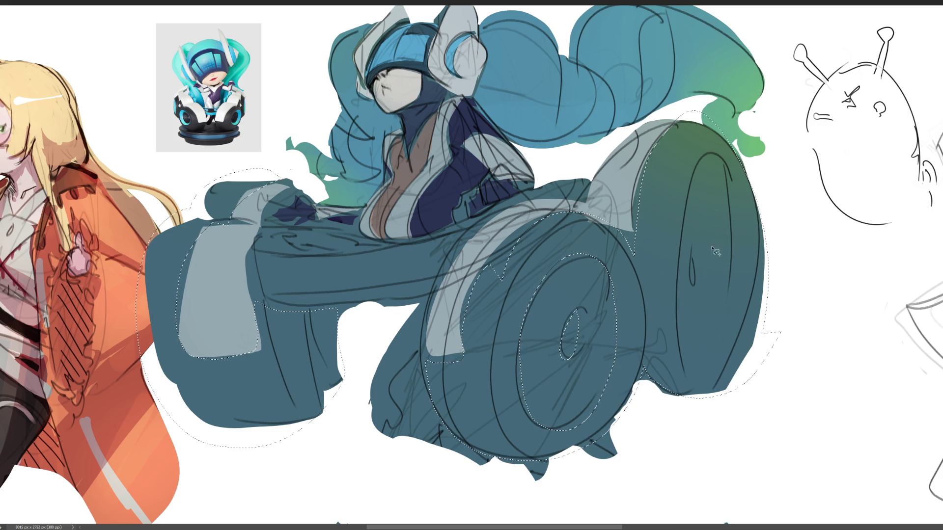
# Add the right wheel's inner ellipse and drop mark to the selection
pyautogui.moveTo(729, 182)
pyautogui.mouseDown()
pyautogui.moveTo(678, 321)
pyautogui.moveTo(740, 251)
pyautogui.moveTo(721, 155)
pyautogui.mouseUp()
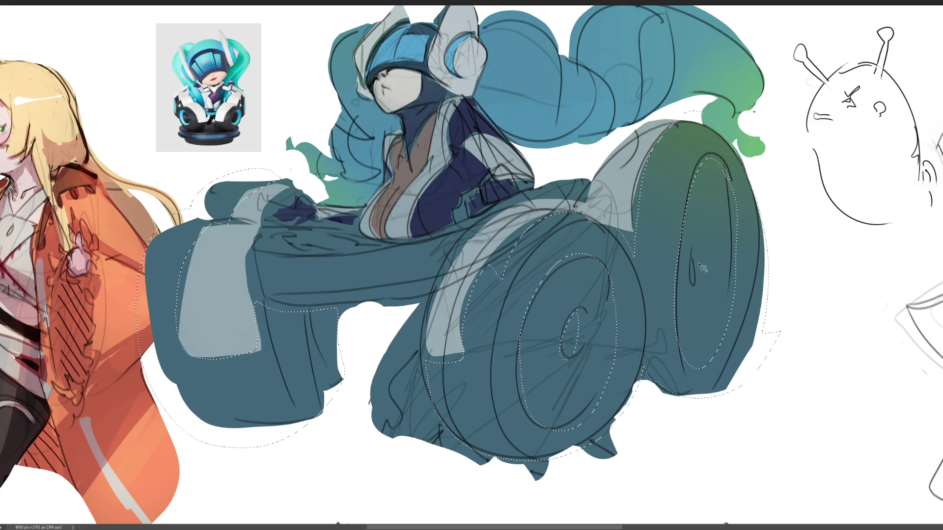
pyautogui.moveTo(694, 261); pyautogui.dragTo(695, 259)
pyautogui.press('b')
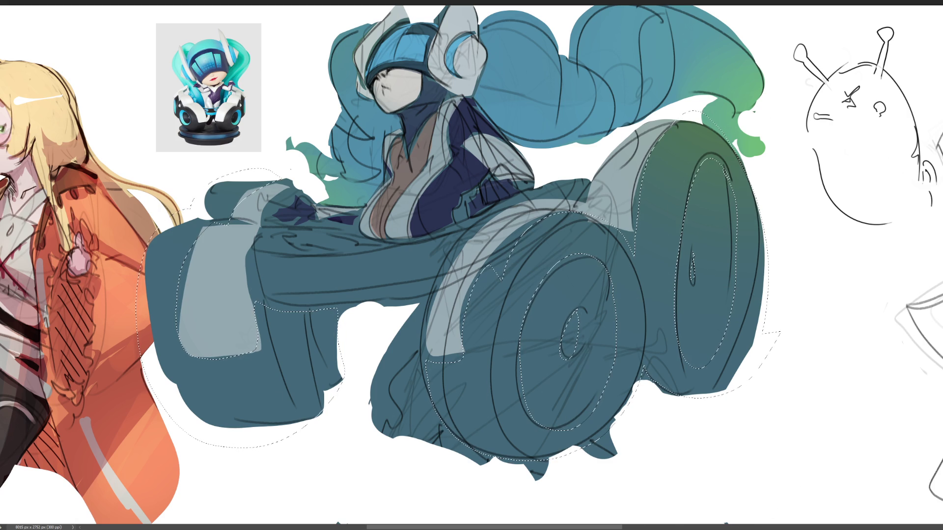
# Fill the wheels and fenders with dark charcoal, soften the front edges, and Magic Wand the dark areas
pyautogui.moveTo(236, 324)
pyautogui.mouseDown()
pyautogui.moveTo(611, 358)
pyautogui.moveTo(942, 309)
pyautogui.mouseUp()
pyautogui.press('e')
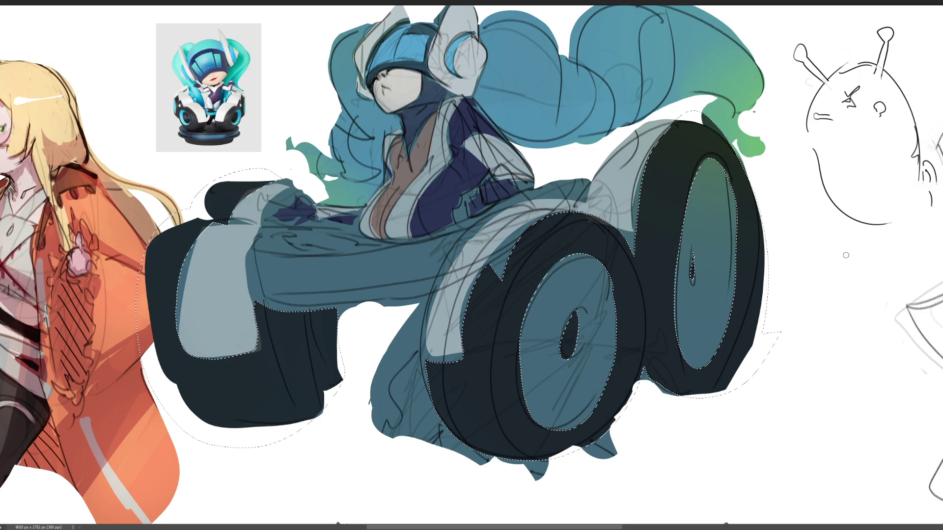
pyautogui.moveTo(237, 324)
pyautogui.mouseDown()
pyautogui.moveTo(464, 253)
pyautogui.moveTo(841, 316)
pyautogui.moveTo(884, 358)
pyautogui.moveTo(932, 277)
pyautogui.moveTo(652, 295)
pyautogui.moveTo(663, 331)
pyautogui.moveTo(484, 317)
pyautogui.moveTo(192, 257)
pyautogui.mouseUp()
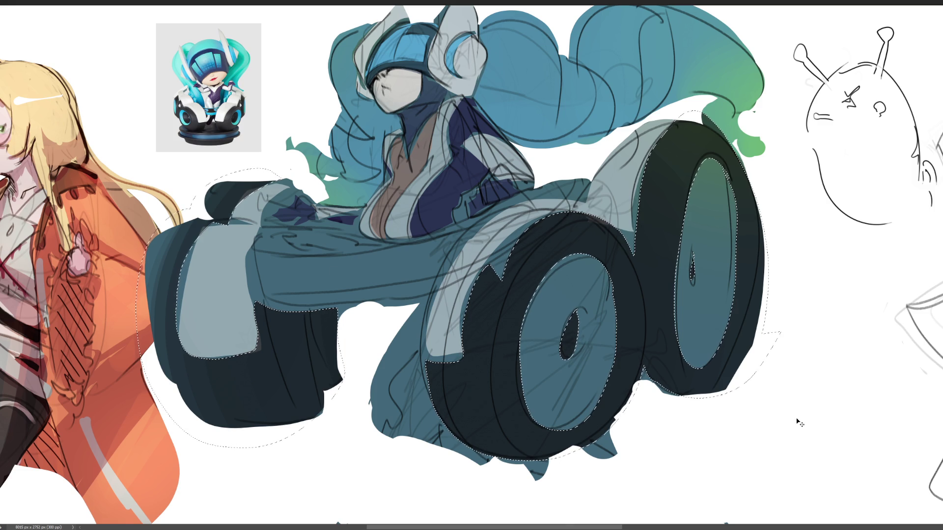
pyautogui.click(504, 307)
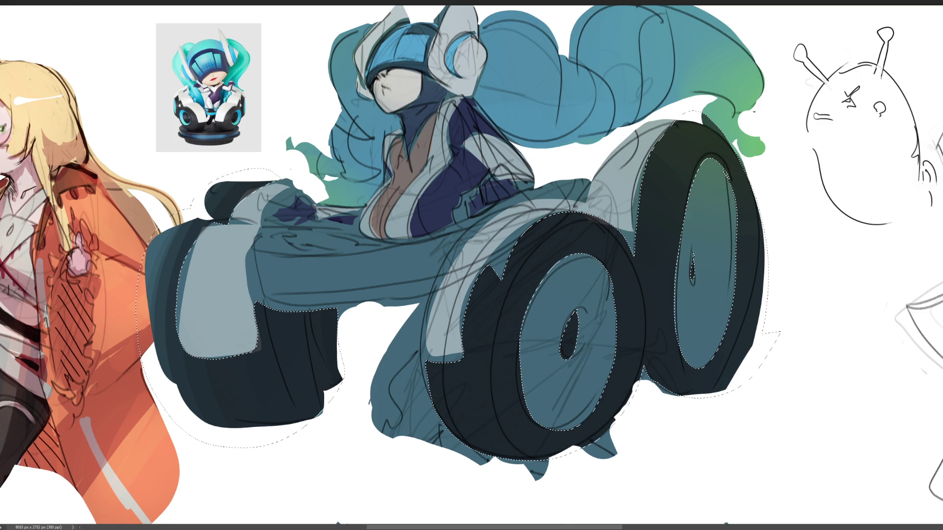
# With a smaller brush, paint pale grey over the figure's lower body
pyautogui.press('b')
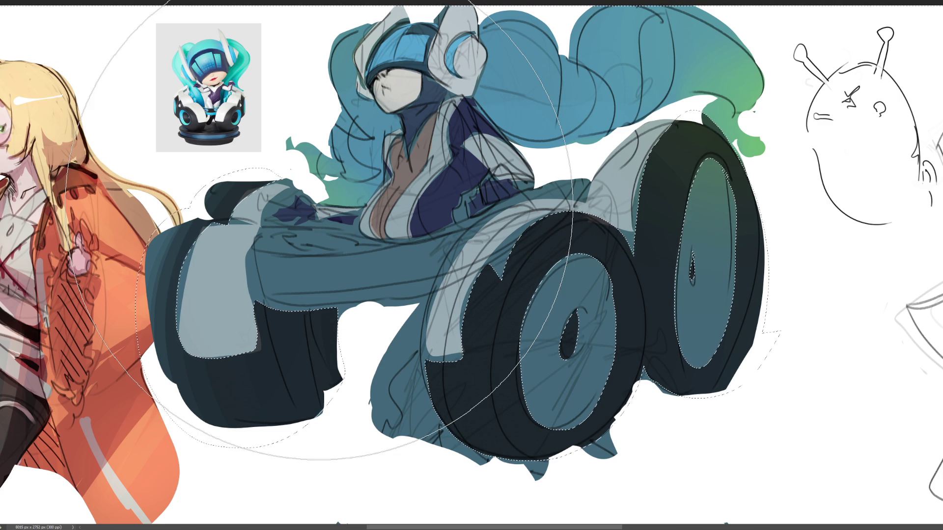
pyautogui.press('[')
pyautogui.press('[')
pyautogui.press('[')
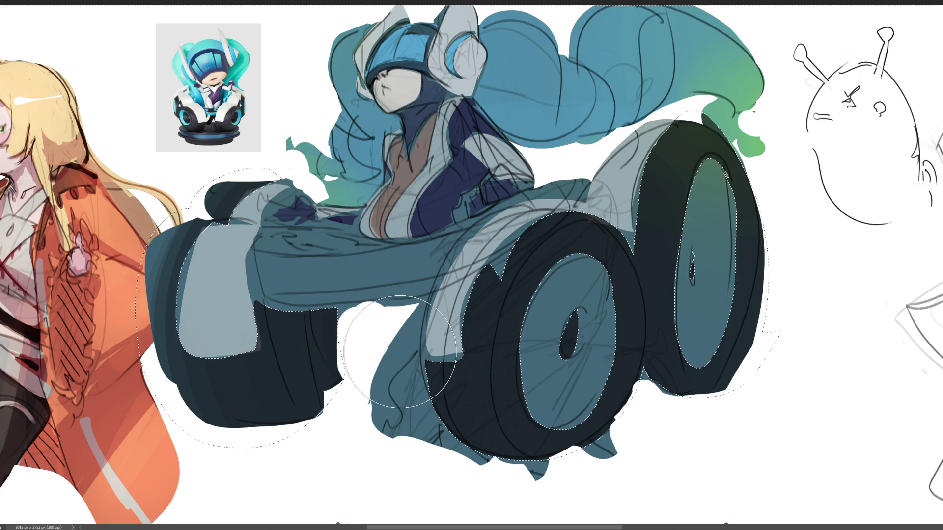
pyautogui.moveTo(399, 337); pyautogui.dragTo(433, 439)
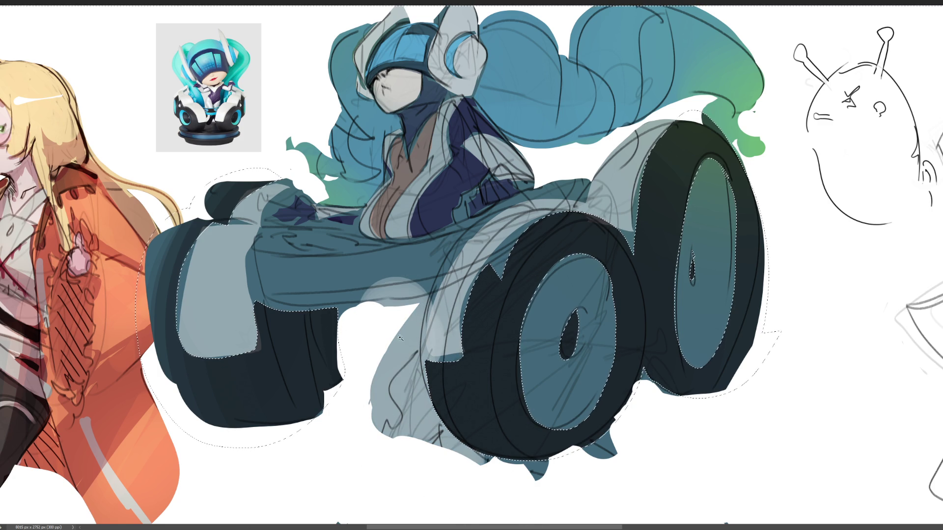
pyautogui.moveTo(434, 443); pyautogui.dragTo(395, 337)
pyautogui.scroll(-2, 395, 336)
pyautogui.scroll(5, 394, 337)
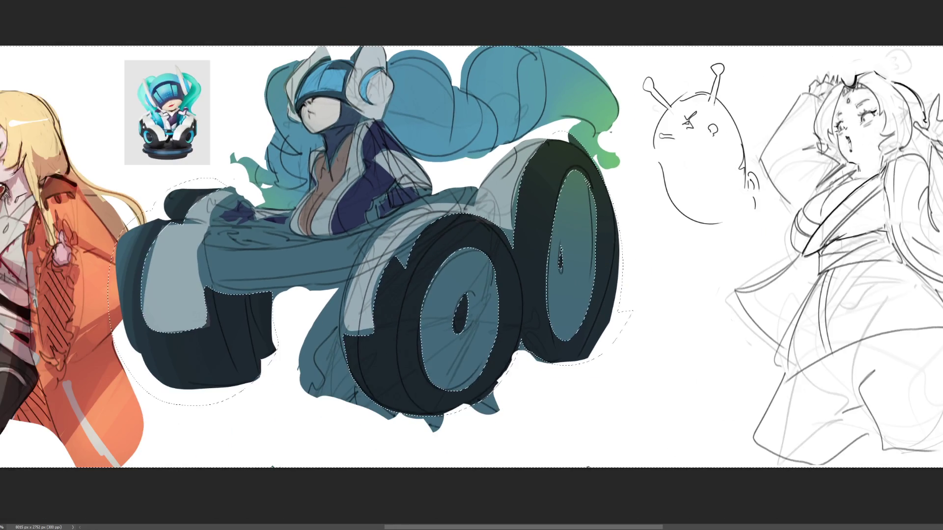
# Cover the lower legs in pale grey-blue and paint both wheel hubs bright blue, then deselect
pyautogui.moveTo(329, 351)
pyautogui.mouseDown()
pyautogui.moveTo(317, 306)
pyautogui.moveTo(369, 435)
pyautogui.mouseUp()
pyautogui.moveTo(317, 287); pyautogui.dragTo(339, 442)
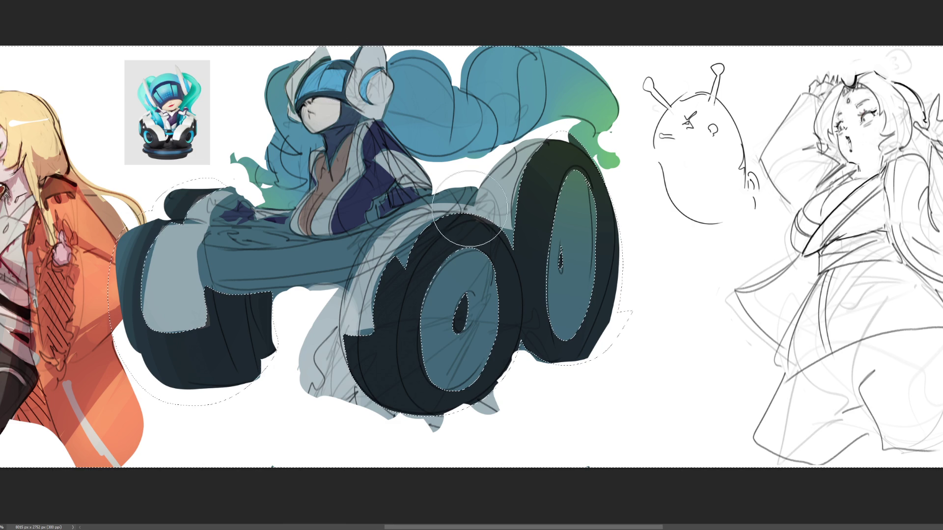
pyautogui.moveTo(442, 361); pyautogui.dragTo(479, 273)
pyautogui.moveTo(567, 294)
pyautogui.mouseDown()
pyautogui.moveTo(574, 206)
pyautogui.moveTo(593, 284)
pyautogui.mouseUp()
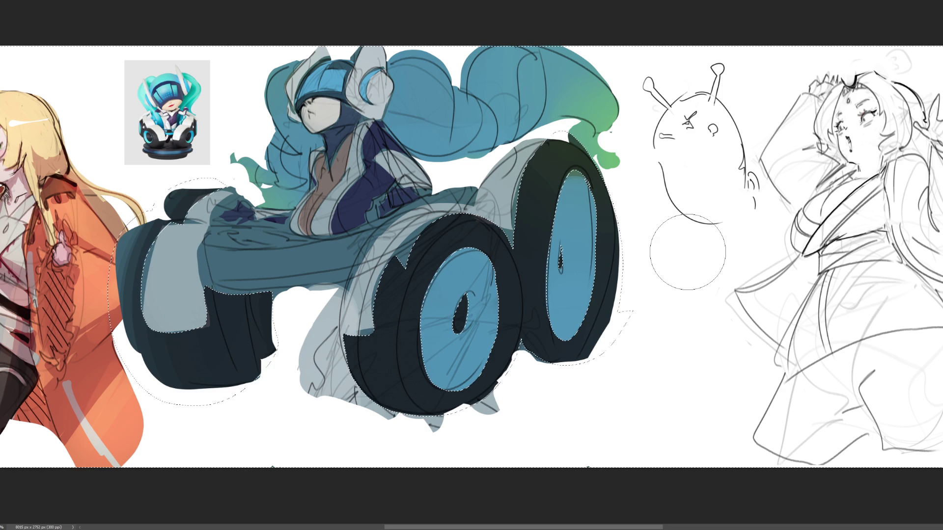
pyautogui.hotkey('ctrl', 'd')
# Brush light-blue stripes along the lower torso and near the dark glove
pyautogui.press('[')
pyautogui.press('[')
pyautogui.press('[')
pyautogui.press('[')
pyautogui.press('[')
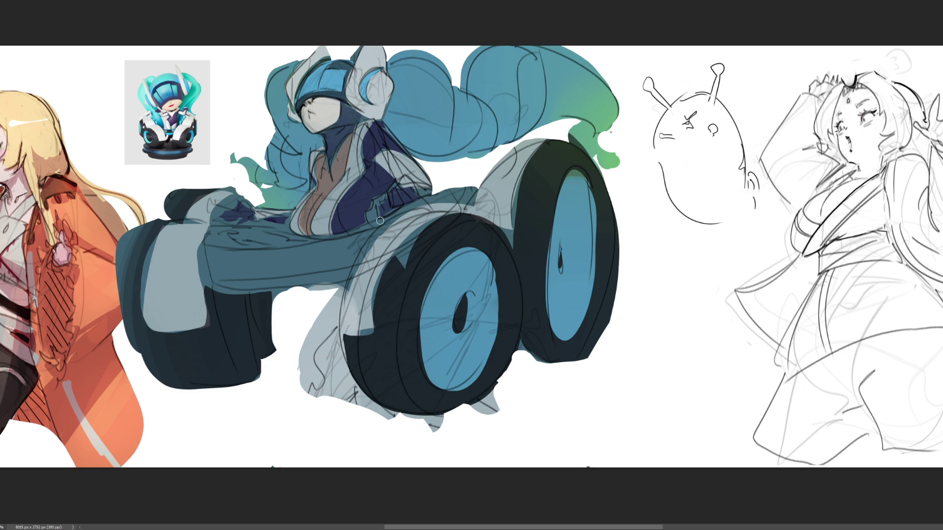
pyautogui.moveTo(385, 217)
pyautogui.mouseDown()
pyautogui.moveTo(453, 193)
pyautogui.moveTo(320, 254)
pyautogui.mouseUp()
pyautogui.moveTo(225, 221)
pyautogui.mouseDown()
pyautogui.moveTo(268, 243)
pyautogui.moveTo(211, 240)
pyautogui.moveTo(281, 246)
pyautogui.mouseUp()
# Sweep wide light-blue stripes horizontally across the lower vehicle body
pyautogui.moveTo(343, 238); pyautogui.dragTo(271, 253)
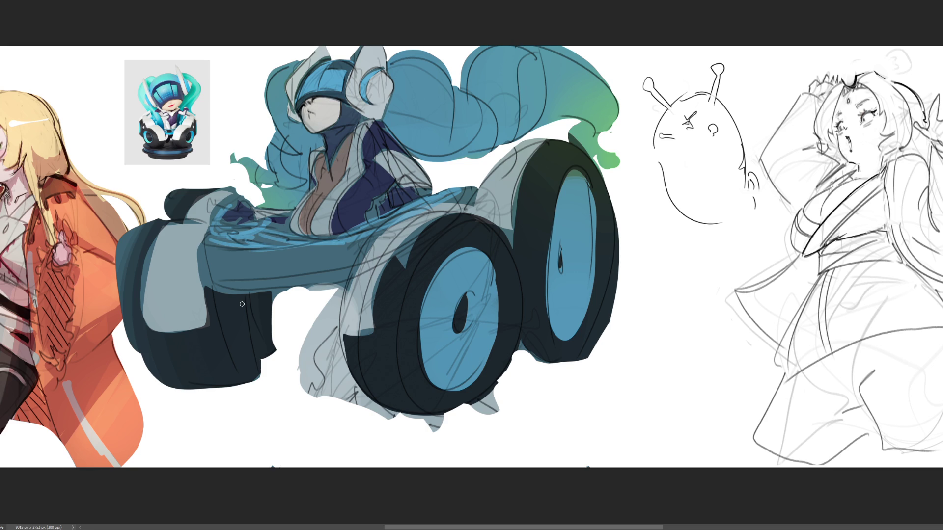
pyautogui.moveTo(201, 266); pyautogui.dragTo(365, 256)
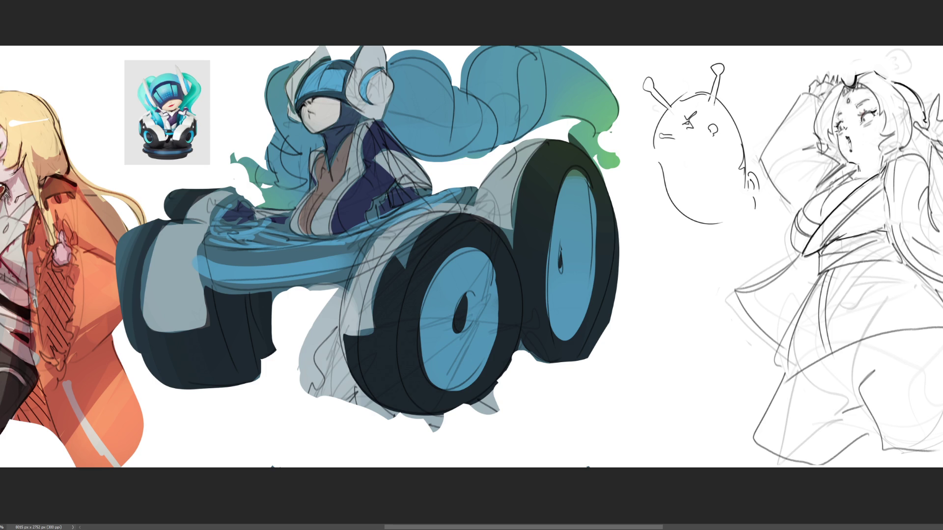
pyautogui.scroll(5, 118, 125)
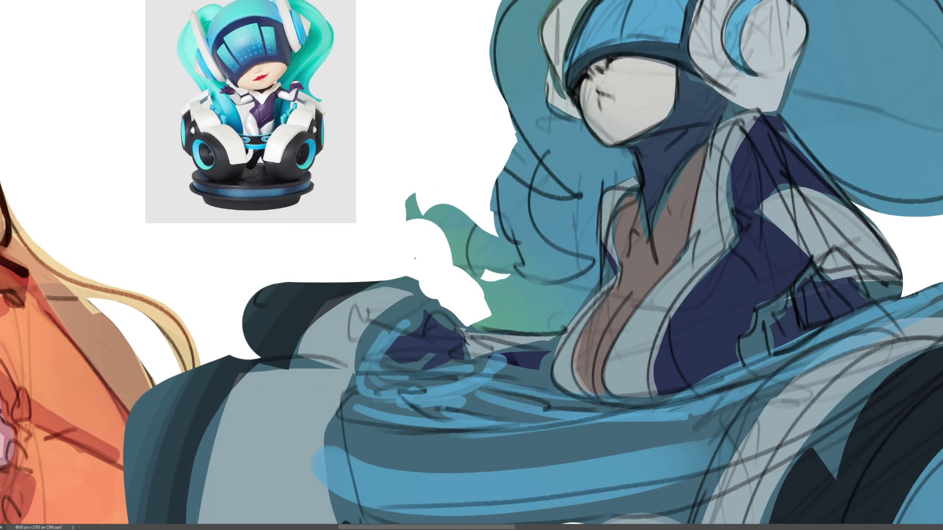
pyautogui.scroll(2, 476, 256)
pyautogui.scroll(3, 476, 257)
pyautogui.scroll(-5, 283, 262)
pyautogui.scroll(1, 263, 251)
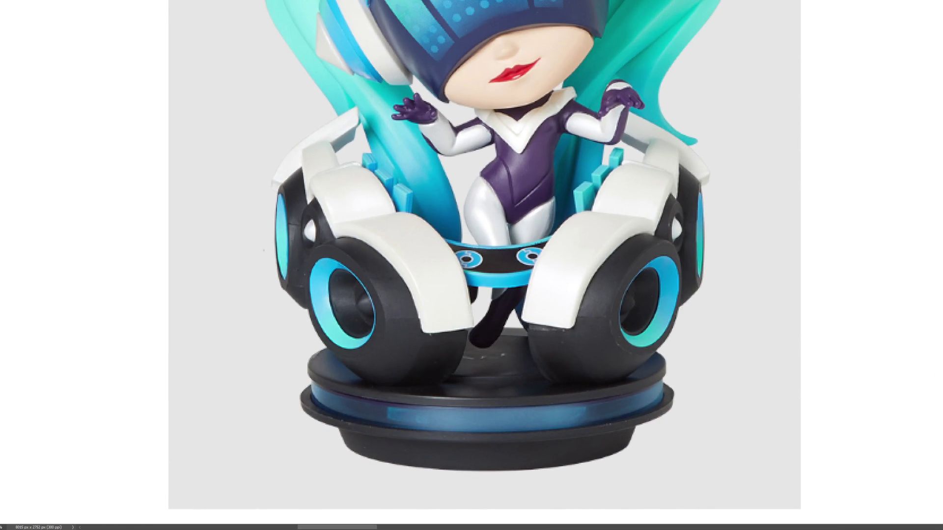
pyautogui.scroll(2, 471, 265)
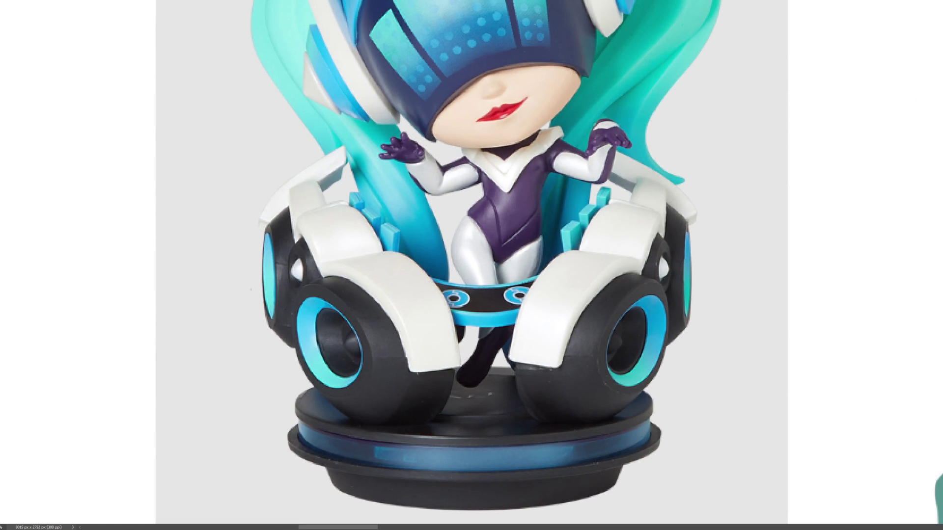
pyautogui.hscroll(1, 471, 265)
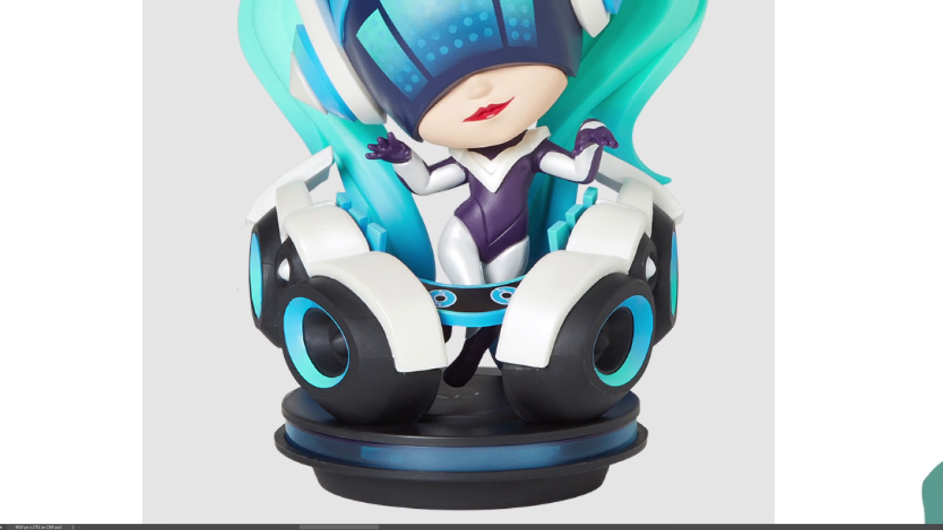
pyautogui.hscroll(2, 472, 265)
pyautogui.hscroll(3, 471, 265)
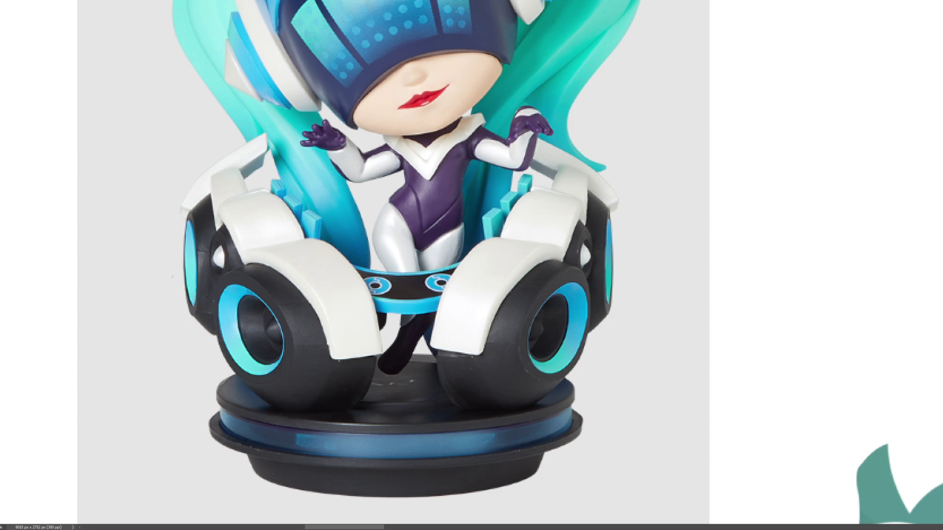
pyautogui.scroll(-2, 490, 237)
pyautogui.scroll(-3, 490, 236)
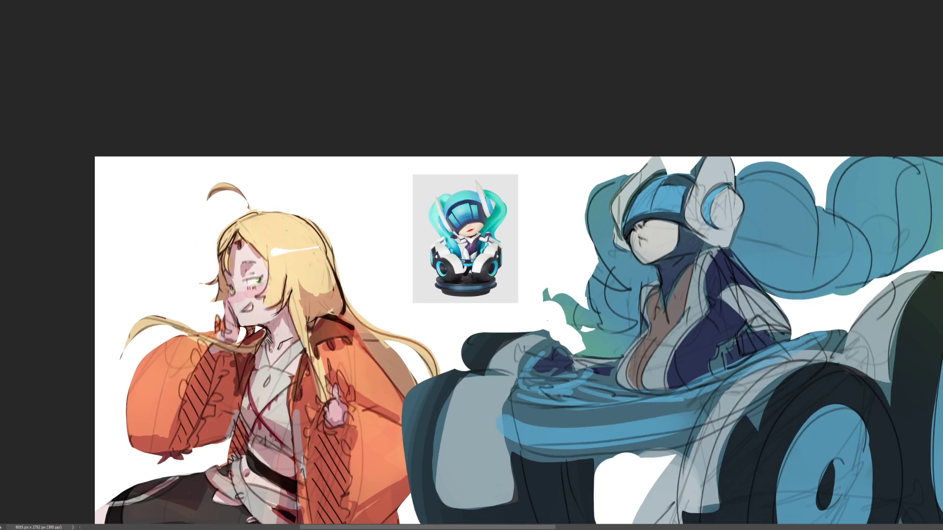
pyautogui.scroll(-3, 472, 266)
pyautogui.hscroll(2, 472, 265)
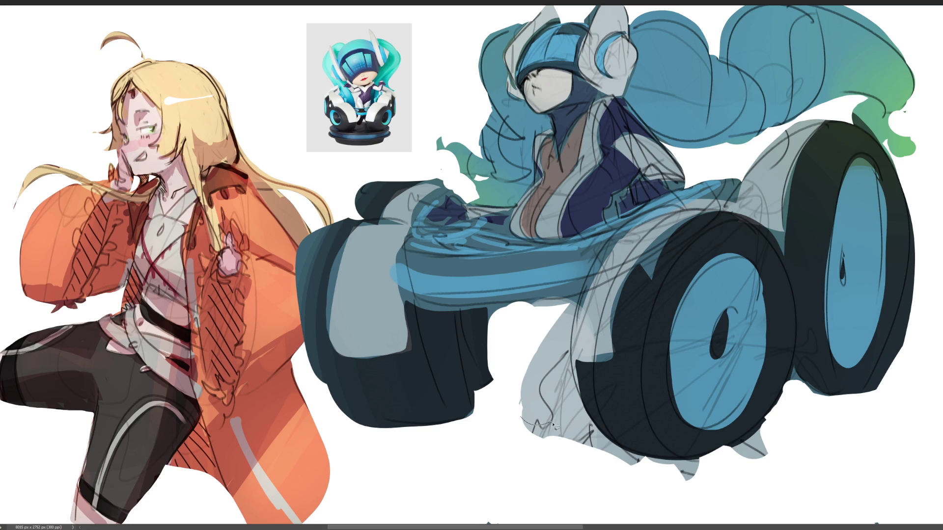
# Lasso the spikes under the front wheel and fill them dark grey, then deselect
pyautogui.moveTo(534, 443); pyautogui.dragTo(622, 463)
pyautogui.moveTo(636, 462)
pyautogui.mouseDown()
pyautogui.moveTo(731, 453)
pyautogui.moveTo(738, 443)
pyautogui.mouseUp()
pyautogui.press('b')
pyautogui.moveTo(530, 435); pyautogui.dragTo(744, 446)
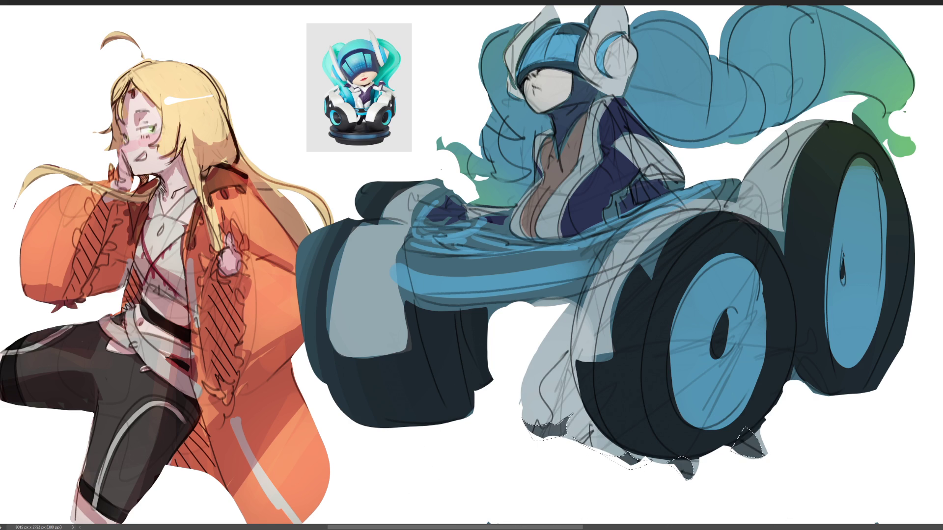
pyautogui.hotkey('ctrl', 'd')
pyautogui.scroll(-3, 472, 265)
pyautogui.hscroll(3, 471, 251)
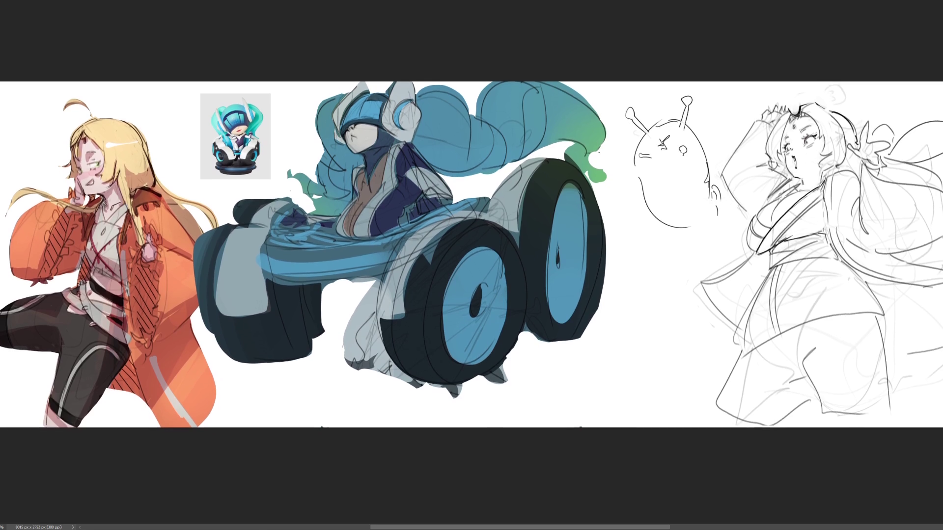
pyautogui.scroll(1, 471, 265)
pyautogui.scroll(1, 471, 266)
pyautogui.scroll(1, 471, 265)
pyautogui.scroll(-1, 472, 265)
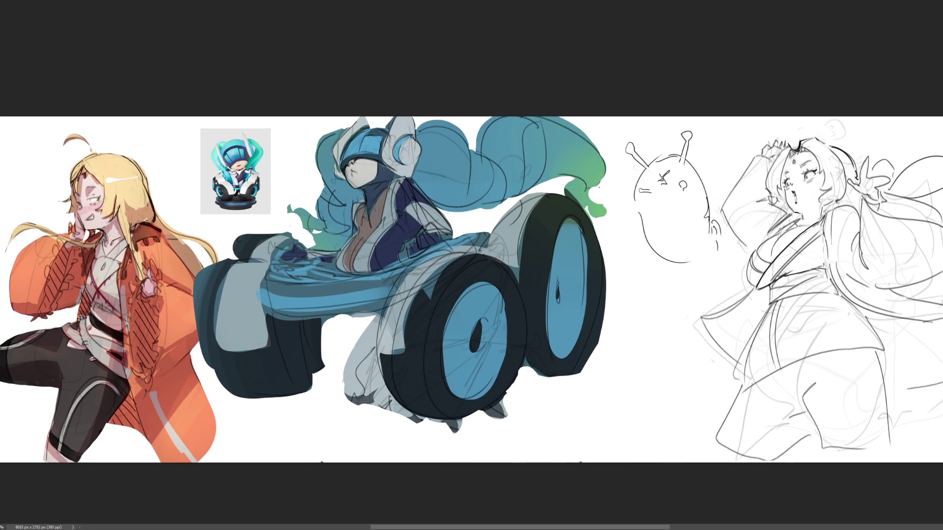
pyautogui.scroll(-1, 472, 266)
pyautogui.scroll(-1, 471, 265)
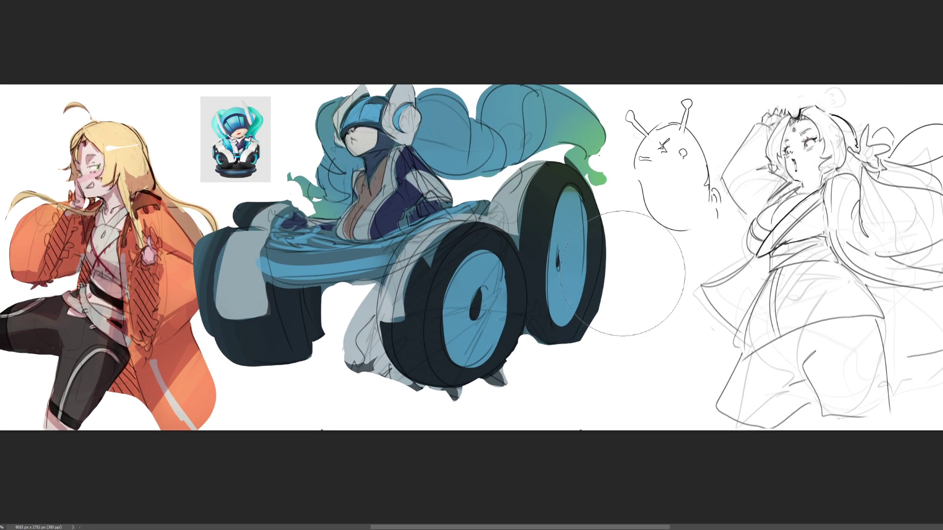
# Sample pink from the blonde girl's face and brush a soft blush onto the figure's cheek
pyautogui.press('p')
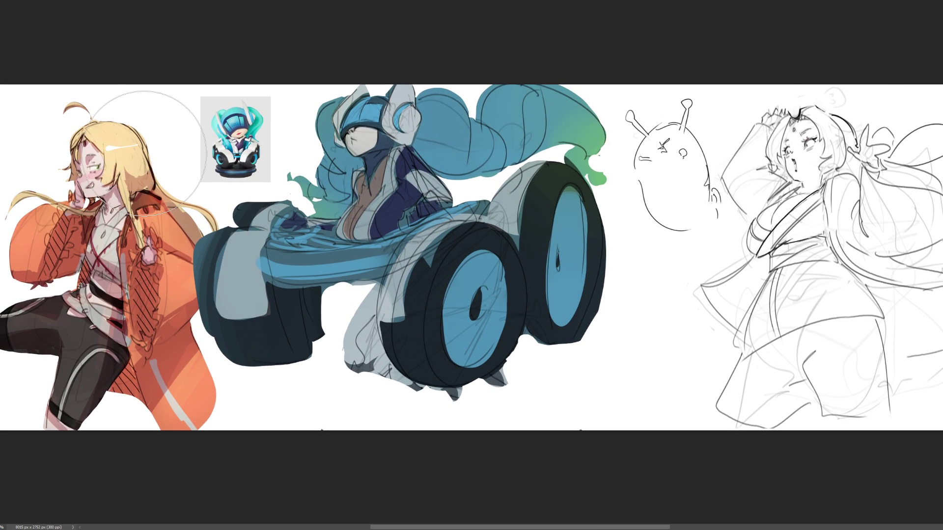
pyautogui.keyDown('alt'); pyautogui.click(89, 147); pyautogui.keyUp('alt')
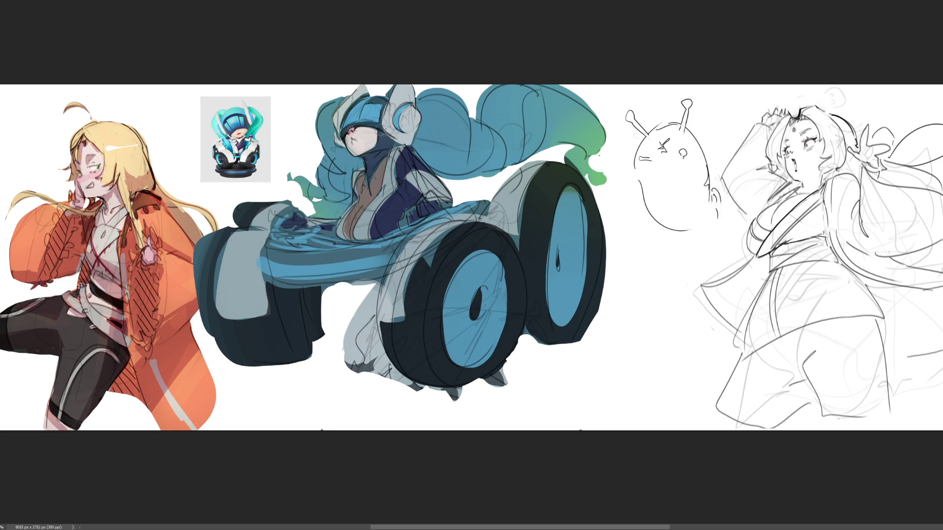
pyautogui.moveTo(370, 129); pyautogui.dragTo(344, 134)
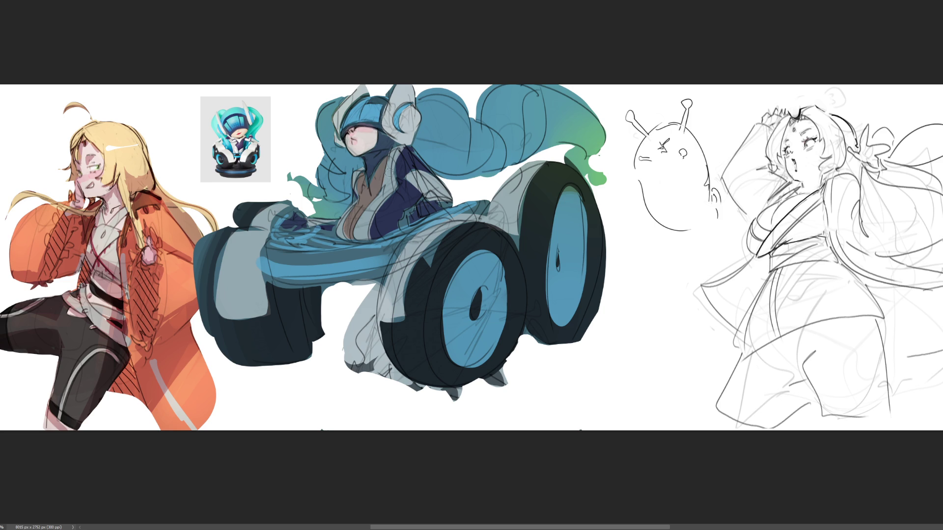
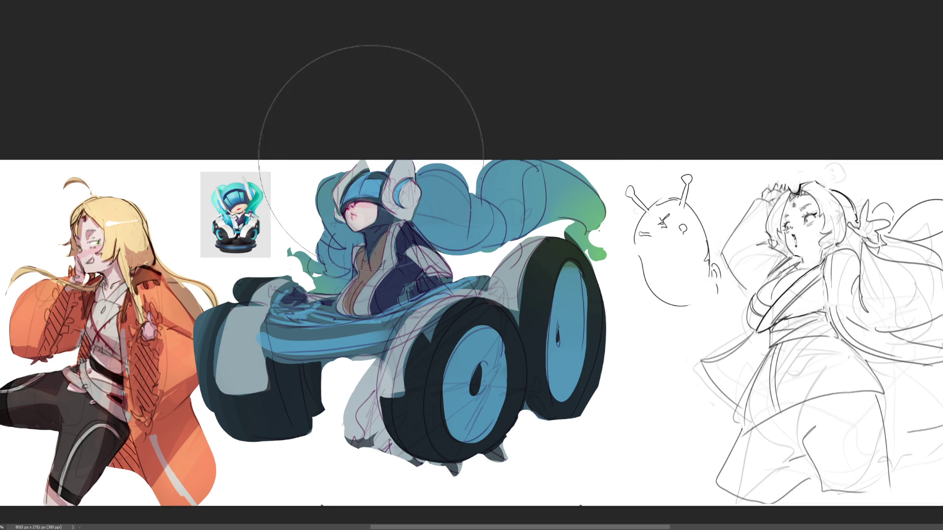
# With a fine brush, draw dark marks and lines at the mouth and chin, then hide the reference thumbnail
pyautogui.press('[')
pyautogui.press('[')
pyautogui.press('[')
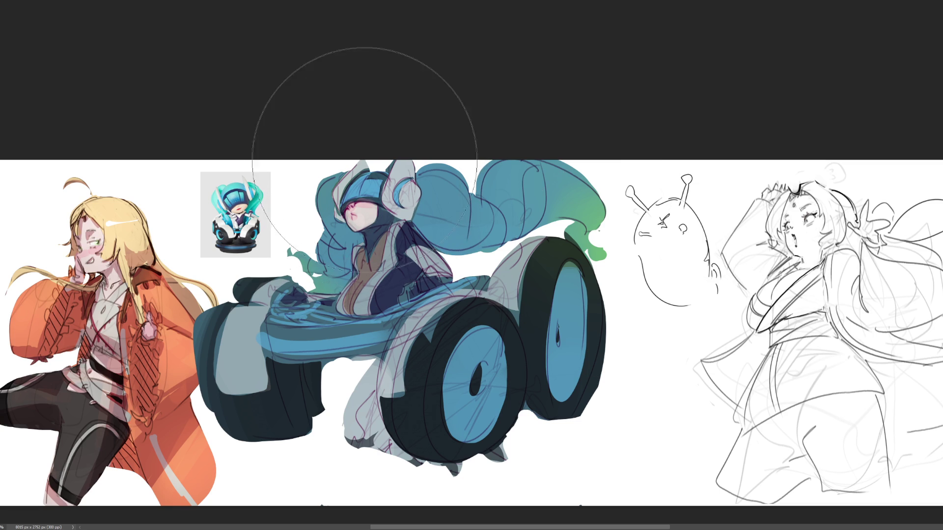
pyautogui.press('[')
pyautogui.press('[')
pyautogui.press('[')
pyautogui.press('[')
pyautogui.press('[')
pyautogui.press('[')
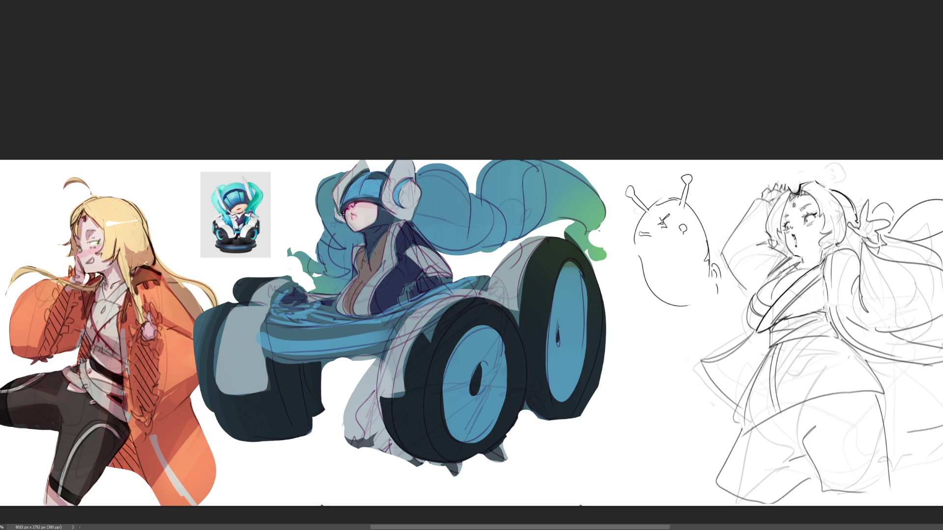
pyautogui.moveTo(354, 220)
pyautogui.mouseDown()
pyautogui.moveTo(355, 229)
pyautogui.moveTo(345, 219)
pyautogui.mouseUp()
pyautogui.moveTo(348, 221); pyautogui.dragTo(357, 231)
pyautogui.press('Delete')
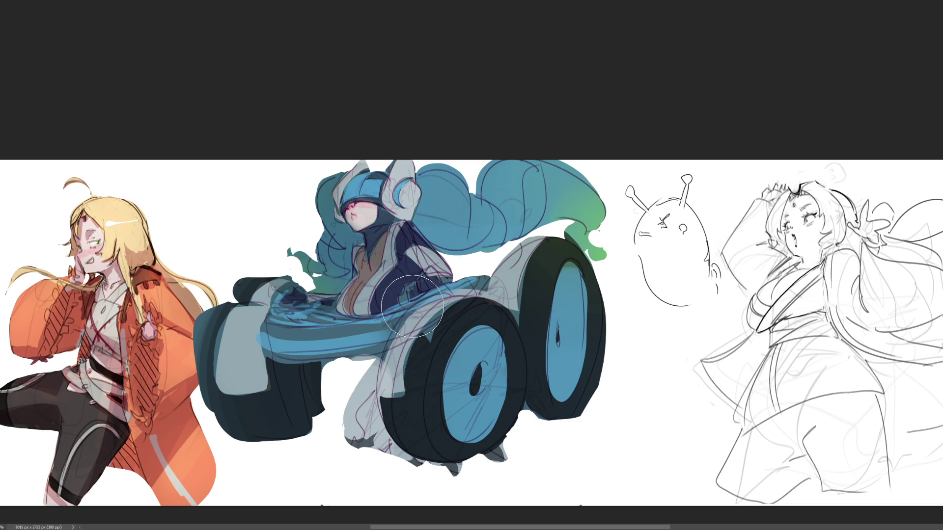
# Sketch the ear outline finely and lay dark blue shading across the hair after a retry
pyautogui.press('[')
pyautogui.press('[')
pyautogui.press('[')
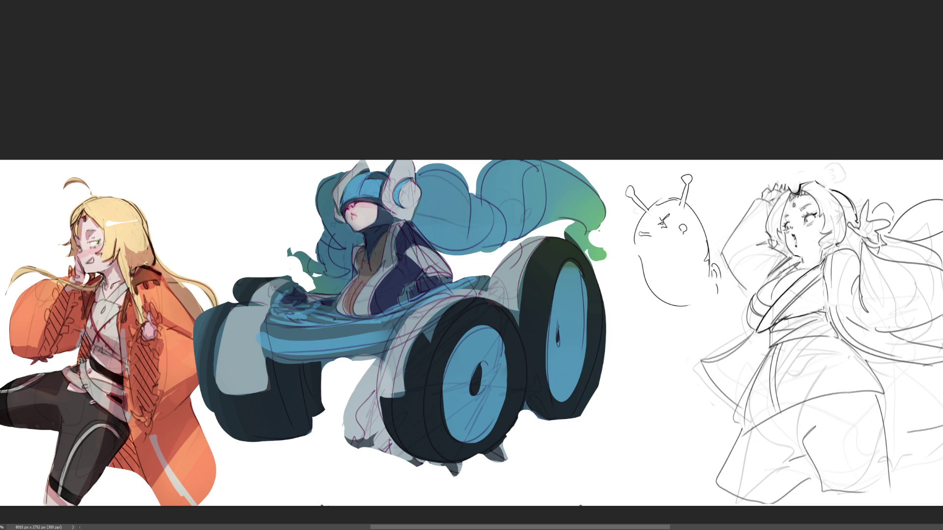
pyautogui.moveTo(411, 206)
pyautogui.mouseDown()
pyautogui.moveTo(390, 198)
pyautogui.moveTo(401, 222)
pyautogui.moveTo(408, 194)
pyautogui.moveTo(418, 205)
pyautogui.mouseUp()
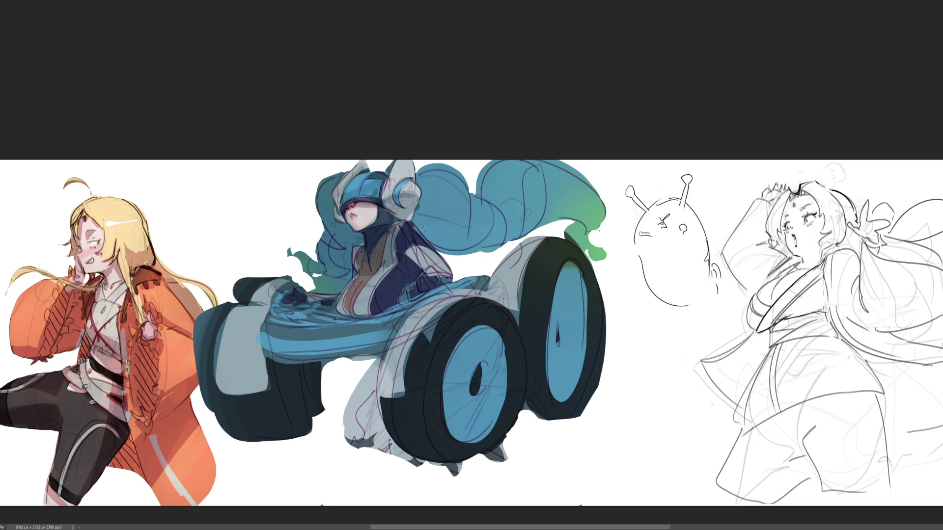
pyautogui.moveTo(426, 231)
pyautogui.mouseDown()
pyautogui.moveTo(426, 222)
pyautogui.moveTo(482, 247)
pyautogui.moveTo(413, 221)
pyautogui.moveTo(501, 225)
pyautogui.moveTo(528, 240)
pyautogui.mouseUp()
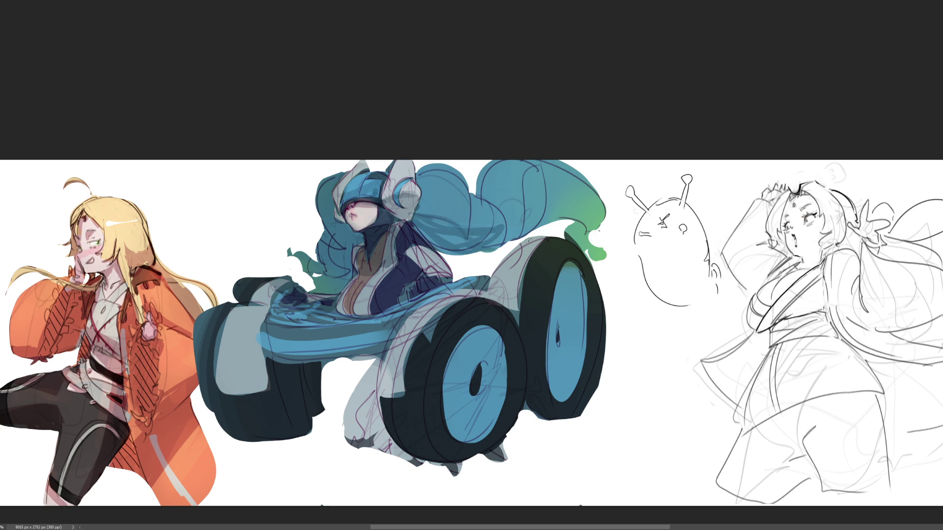
pyautogui.hotkey('ctrl', 'z')
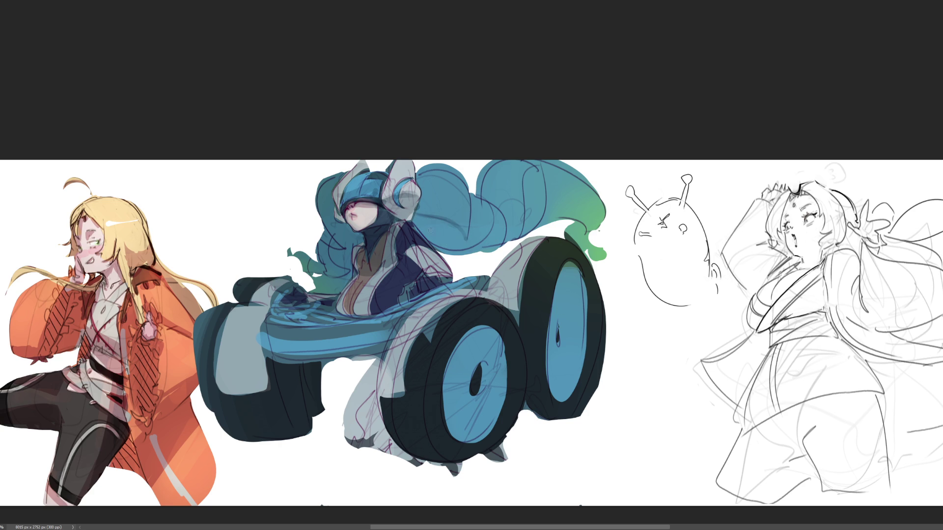
pyautogui.moveTo(404, 241); pyautogui.dragTo(611, 206)
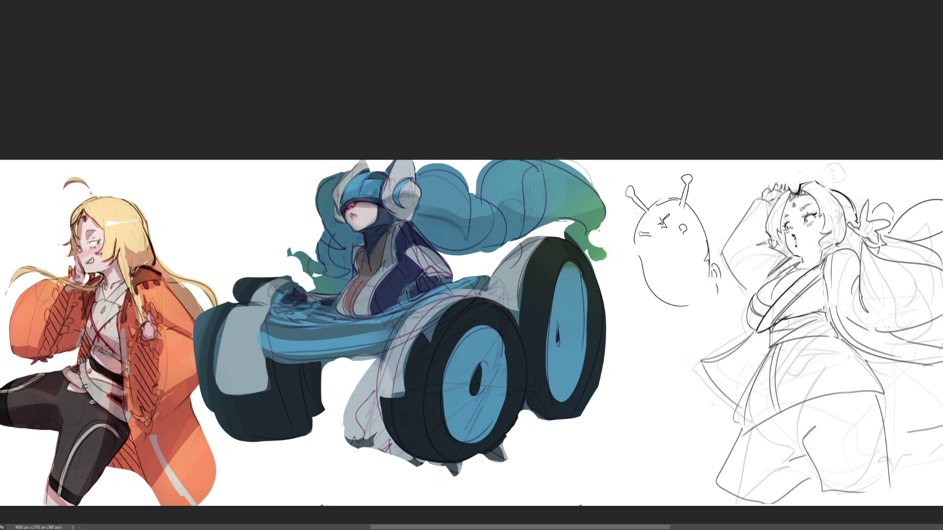
# Try darkening the hair's green-tipped end, undo it, and stroke dark across the visor
pyautogui.moveTo(611, 221); pyautogui.dragTo(545, 191)
pyautogui.hotkey('ctrl', 'z')
pyautogui.hotkey('ctrl', 'z')
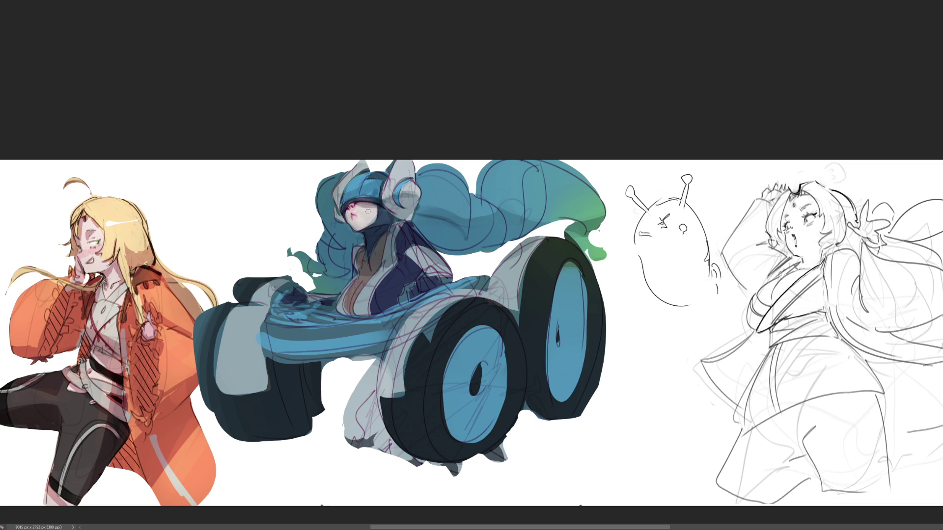
pyautogui.moveTo(353, 207); pyautogui.dragTo(374, 211)
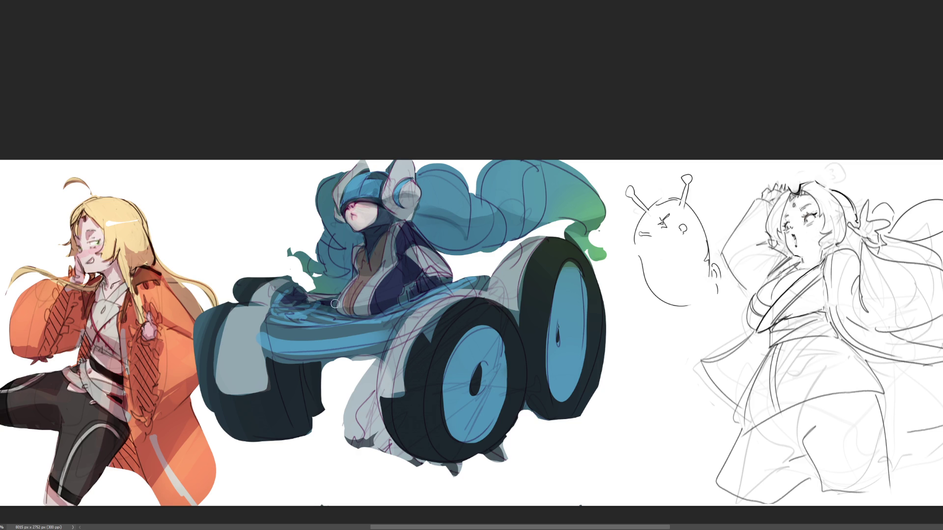
pyautogui.press(']')
pyautogui.press(']')
pyautogui.press(']')
# Fill the teal notch below the hair, extend the light-blue band left and paint the lower front dark teal
pyautogui.moveTo(317, 276); pyautogui.dragTo(306, 291)
pyautogui.press('[')
pyautogui.press('[')
pyautogui.press('[')
pyautogui.moveTo(261, 340); pyautogui.dragTo(300, 350)
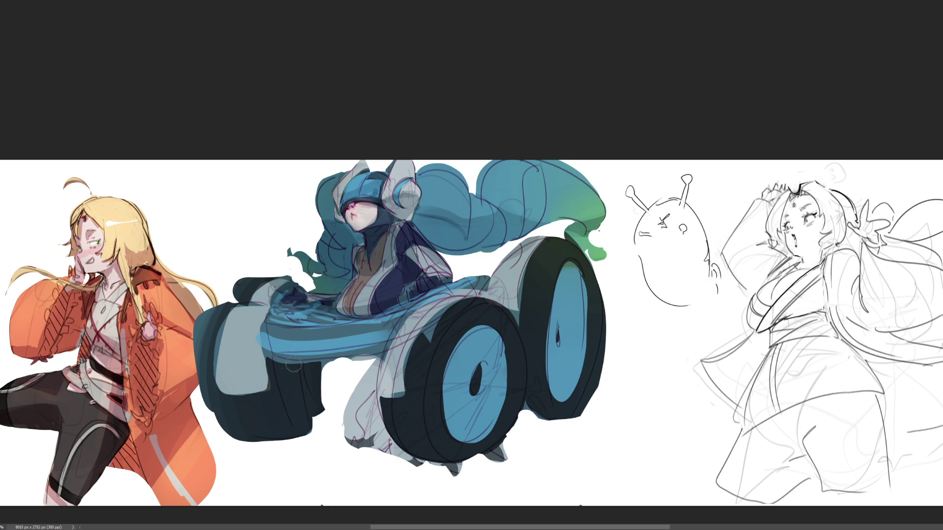
pyautogui.press(']')
pyautogui.press(']')
pyautogui.press(']')
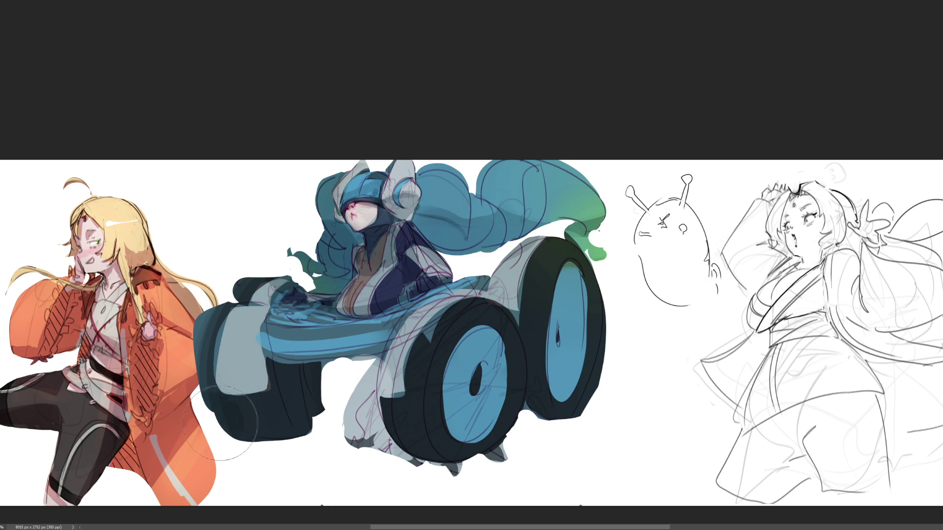
pyautogui.moveTo(212, 424); pyautogui.dragTo(259, 435)
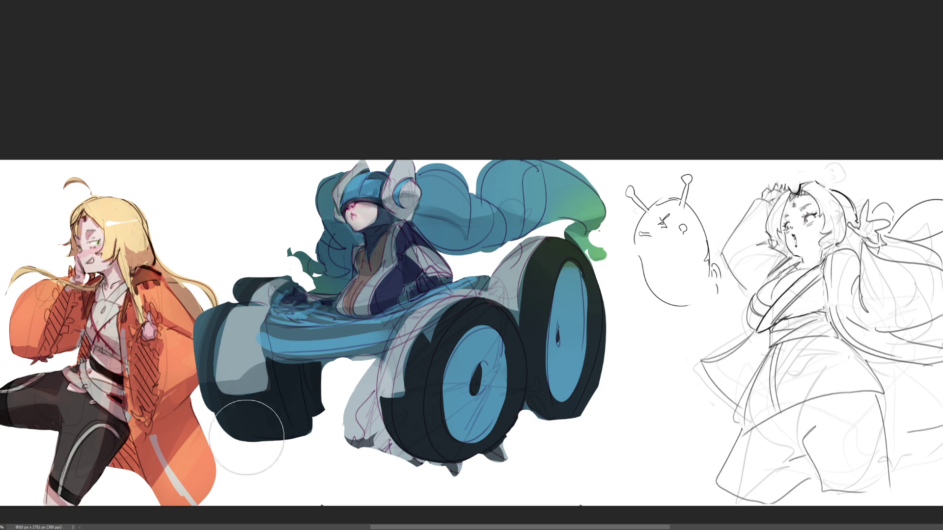
# Fill the gap before the rear wheel grey, shade the wheel hub's inner edge and soften the blue band
pyautogui.press('[')
pyautogui.press('[')
pyautogui.press('[')
pyautogui.moveTo(339, 373)
pyautogui.mouseDown()
pyautogui.moveTo(354, 444)
pyautogui.moveTo(410, 417)
pyautogui.moveTo(410, 436)
pyautogui.moveTo(456, 442)
pyautogui.moveTo(503, 393)
pyautogui.moveTo(486, 324)
pyautogui.moveTo(471, 442)
pyautogui.moveTo(508, 354)
pyautogui.moveTo(506, 378)
pyautogui.moveTo(487, 324)
pyautogui.moveTo(457, 397)
pyautogui.moveTo(508, 339)
pyautogui.moveTo(491, 382)
pyautogui.moveTo(457, 421)
pyautogui.moveTo(501, 331)
pyautogui.moveTo(486, 420)
pyautogui.moveTo(468, 417)
pyautogui.moveTo(508, 372)
pyautogui.moveTo(505, 438)
pyautogui.mouseUp()
pyautogui.moveTo(549, 306)
pyautogui.mouseDown()
pyautogui.moveTo(557, 361)
pyautogui.moveTo(567, 287)
pyautogui.moveTo(557, 428)
pyautogui.mouseUp()
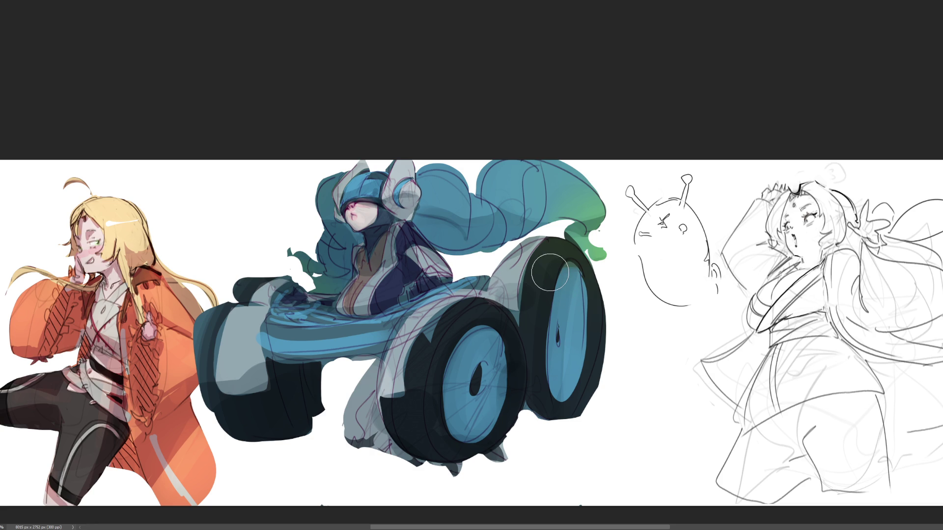
pyautogui.moveTo(254, 332)
pyautogui.mouseDown()
pyautogui.moveTo(376, 360)
pyautogui.moveTo(369, 434)
pyautogui.mouseUp()
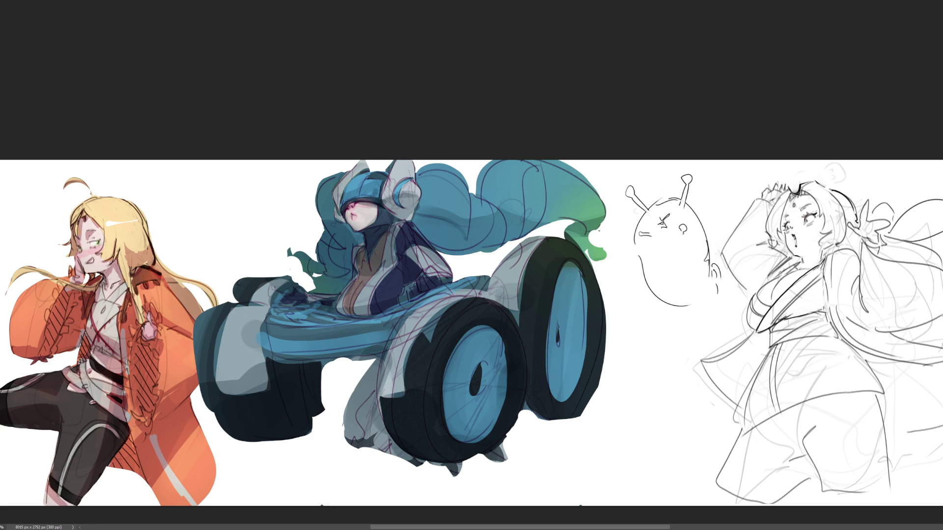
# Soften the grey lower body and make both wheel faces glow bright cyan
pyautogui.moveTo(365, 353); pyautogui.dragTo(346, 435)
pyautogui.moveTo(369, 360)
pyautogui.mouseDown()
pyautogui.moveTo(358, 460)
pyautogui.moveTo(393, 451)
pyautogui.mouseUp()
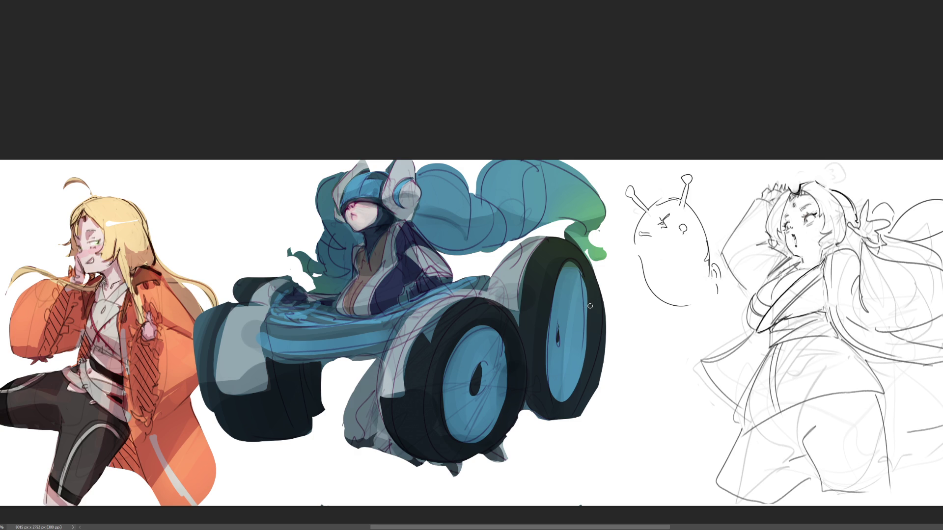
pyautogui.moveTo(562, 303); pyautogui.dragTo(566, 383)
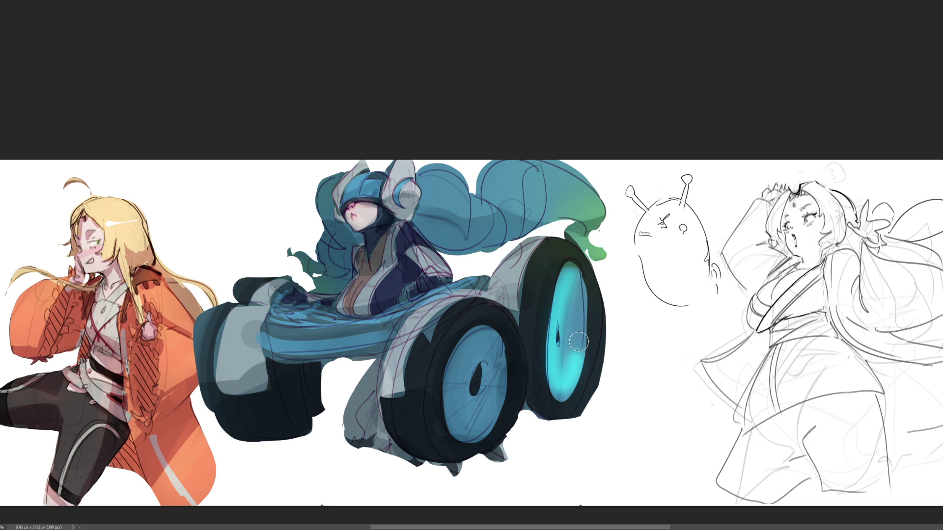
pyautogui.moveTo(495, 363)
pyautogui.mouseDown()
pyautogui.moveTo(464, 413)
pyautogui.moveTo(479, 368)
pyautogui.moveTo(468, 409)
pyautogui.mouseUp()
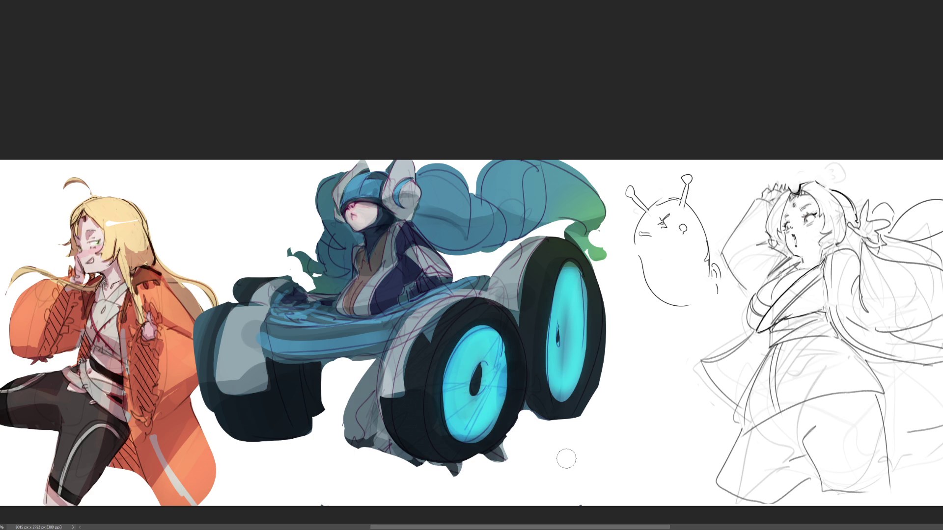
pyautogui.press(']')
pyautogui.press(']')
pyautogui.press(']')
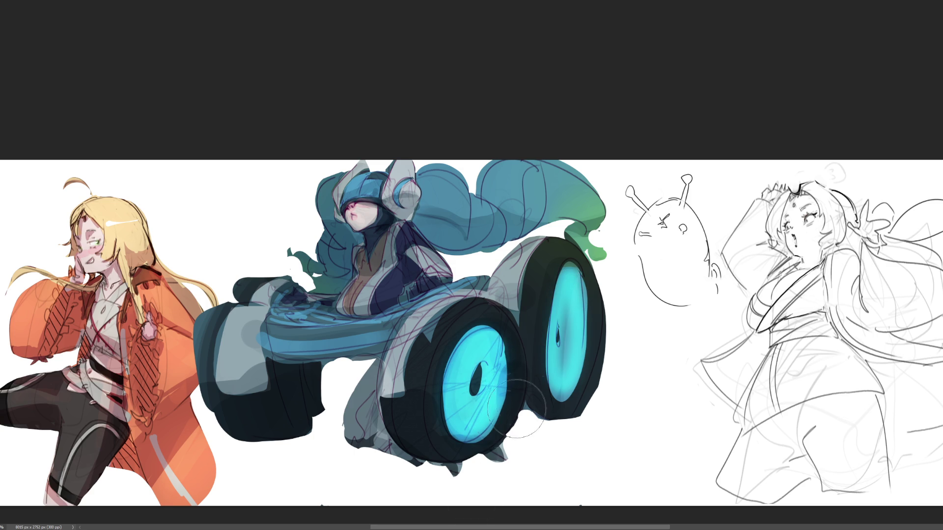
pyautogui.moveTo(577, 275)
pyautogui.mouseDown()
pyautogui.moveTo(573, 413)
pyautogui.moveTo(579, 280)
pyautogui.mouseUp()
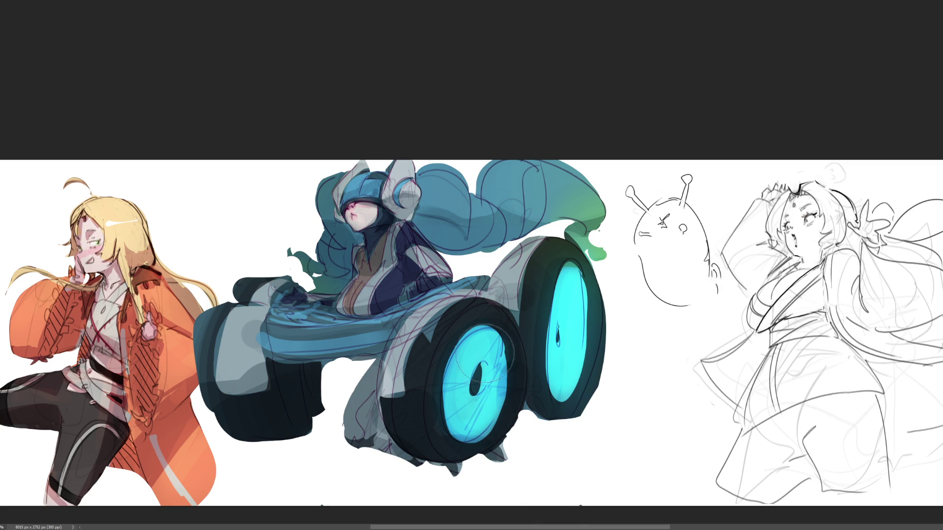
pyautogui.moveTo(490, 342)
pyautogui.mouseDown()
pyautogui.moveTo(477, 451)
pyautogui.moveTo(490, 471)
pyautogui.mouseUp()
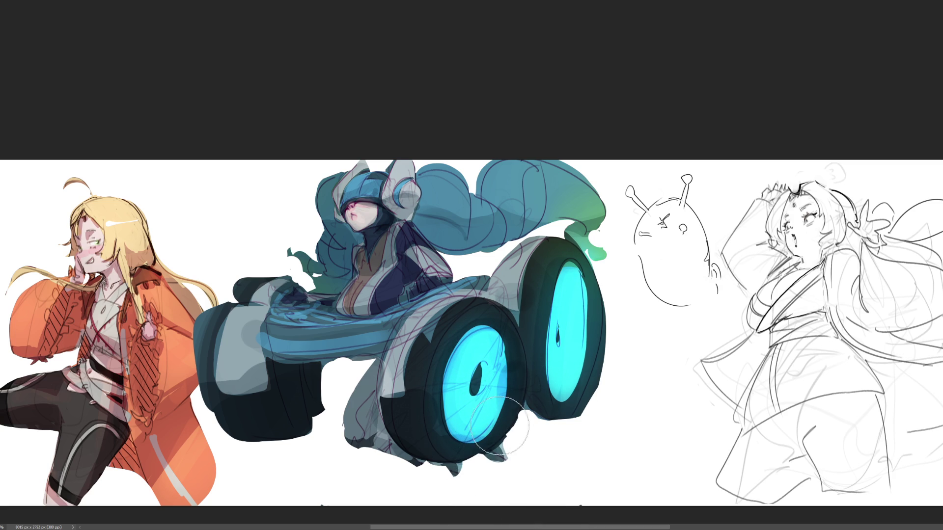
# With a smaller brush, paint cyan highlights along the body's top edge and brighten the helmet top
pyautogui.press('[')
pyautogui.press('[')
pyautogui.press('[')
pyautogui.moveTo(394, 309); pyautogui.dragTo(479, 278)
pyautogui.moveTo(380, 319)
pyautogui.mouseDown()
pyautogui.moveTo(481, 277)
pyautogui.moveTo(473, 248)
pyautogui.moveTo(527, 238)
pyautogui.mouseUp()
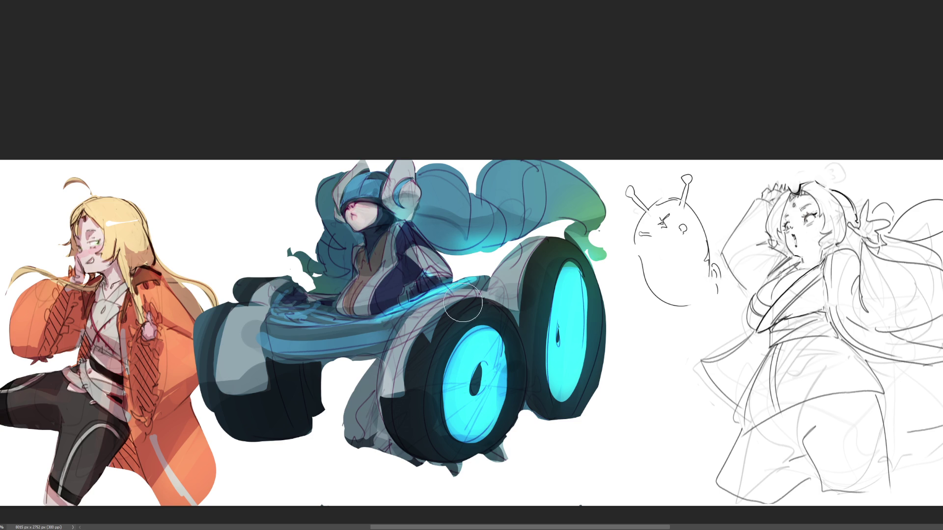
pyautogui.press('[')
pyautogui.press('[')
pyautogui.press('[')
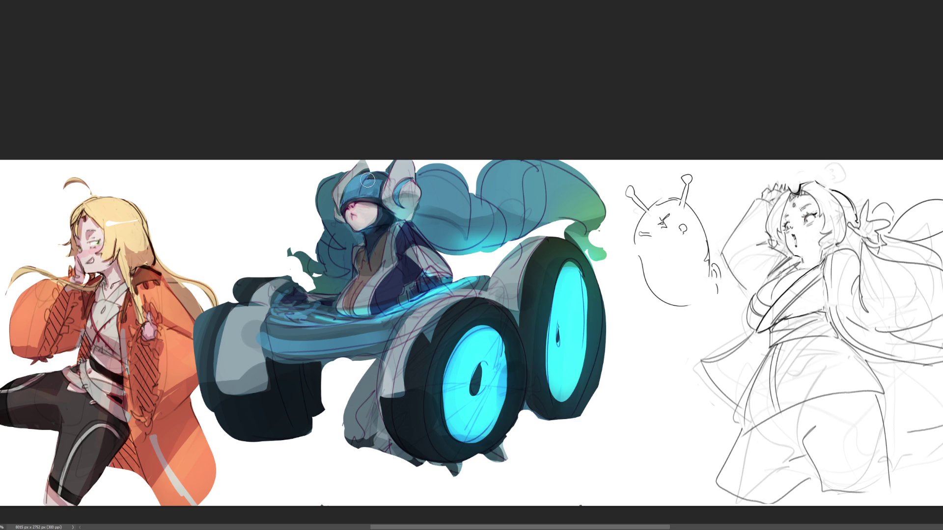
pyautogui.moveTo(350, 187); pyautogui.dragTo(386, 171)
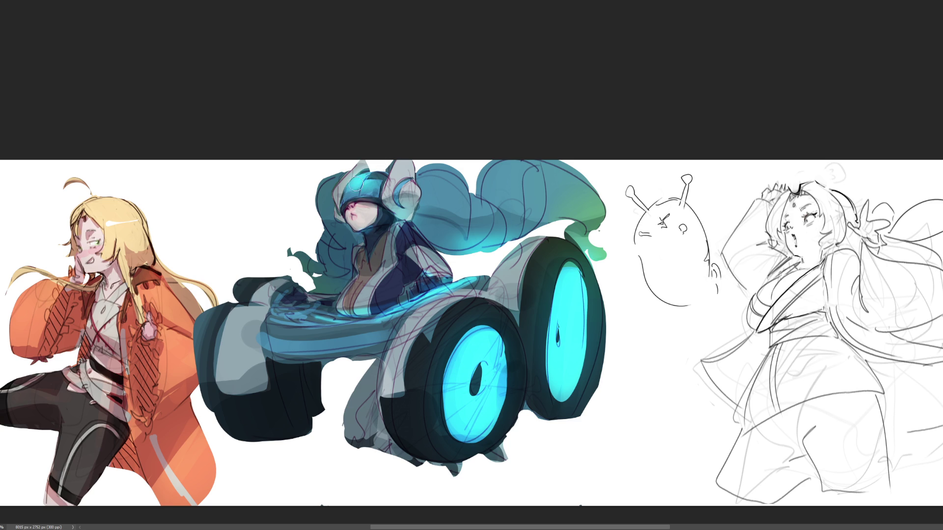
# Enlarge the brush and dab dark paint on the headphone earpiece
pyautogui.press(']')
pyautogui.press(']')
pyautogui.press(']')
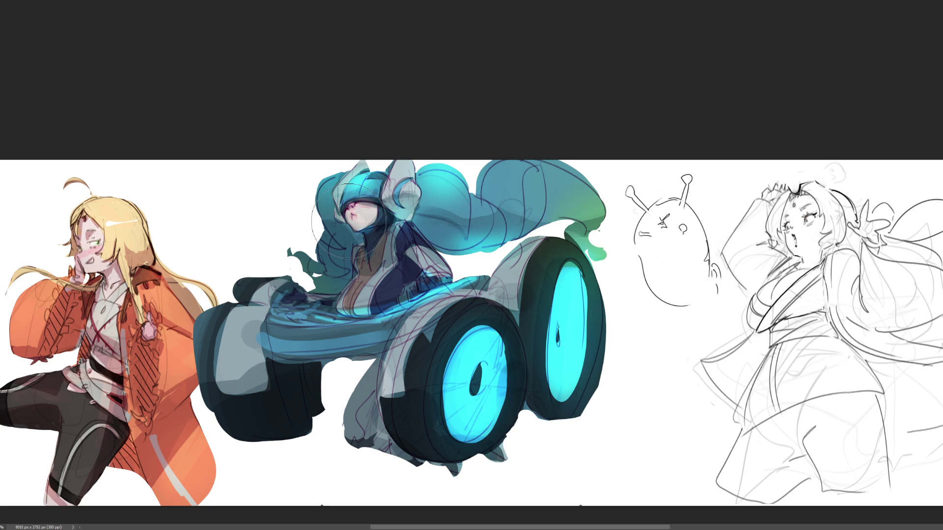
pyautogui.click(411, 191)
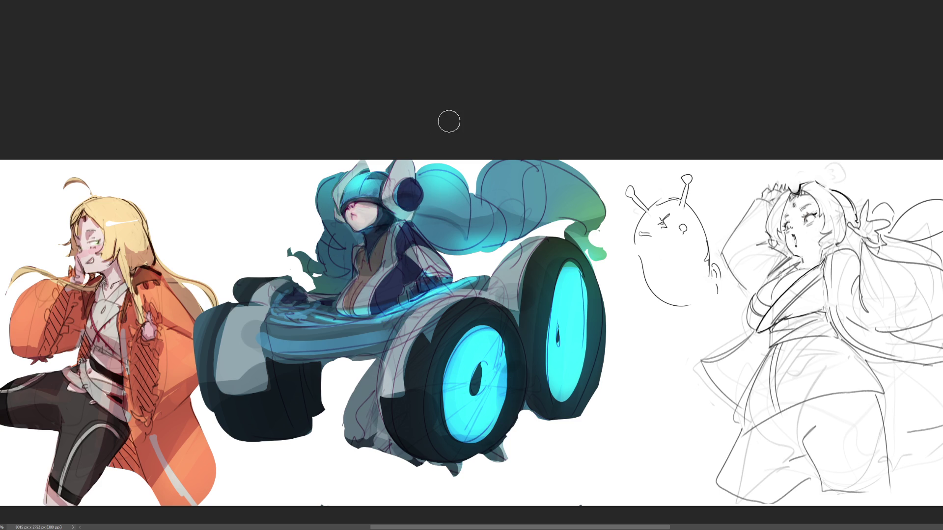
# Redo the earpiece as a small dark navy stroke and shadow the face's left edge
pyautogui.hotkey('ctrl', 'z')
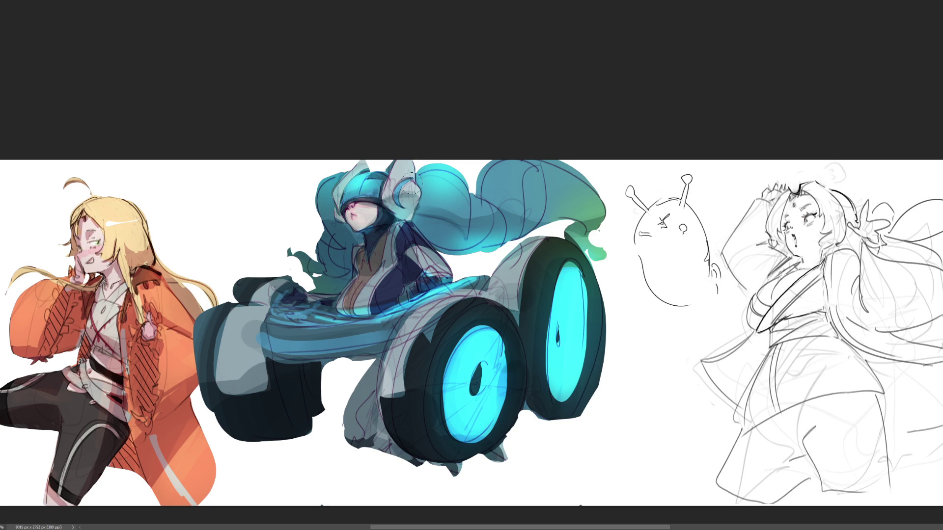
pyautogui.moveTo(404, 189)
pyautogui.mouseDown()
pyautogui.moveTo(420, 188)
pyautogui.moveTo(411, 196)
pyautogui.mouseUp()
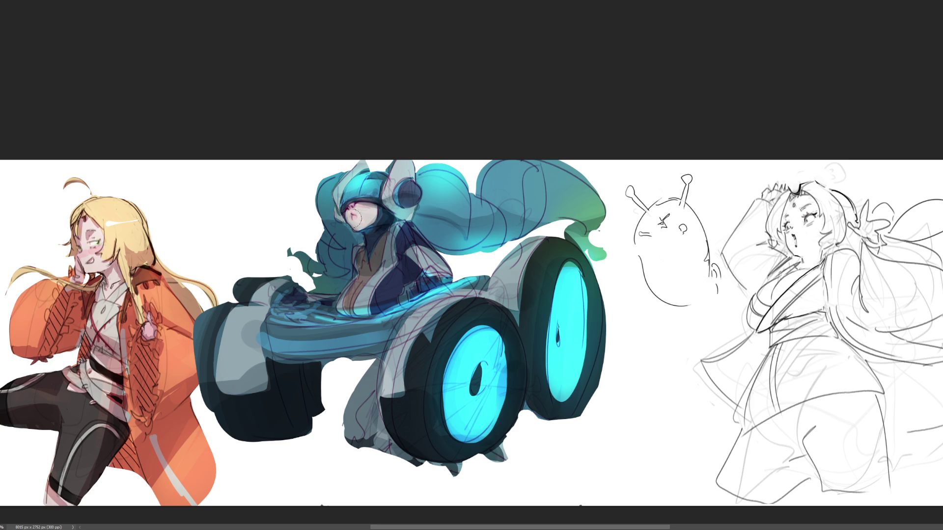
pyautogui.moveTo(336, 214)
pyautogui.mouseDown()
pyautogui.moveTo(340, 221)
pyautogui.moveTo(337, 212)
pyautogui.mouseUp()
# Paint bright cyan glow streaks across the lower vehicle body and a teal glow on its left edge
pyautogui.moveTo(307, 307)
pyautogui.mouseDown()
pyautogui.moveTo(288, 301)
pyautogui.moveTo(291, 310)
pyautogui.moveTo(325, 305)
pyautogui.moveTo(293, 324)
pyautogui.moveTo(357, 318)
pyautogui.mouseUp()
pyautogui.moveTo(279, 352)
pyautogui.mouseDown()
pyautogui.moveTo(268, 347)
pyautogui.moveTo(396, 339)
pyautogui.mouseUp()
pyautogui.moveTo(252, 346); pyautogui.dragTo(398, 338)
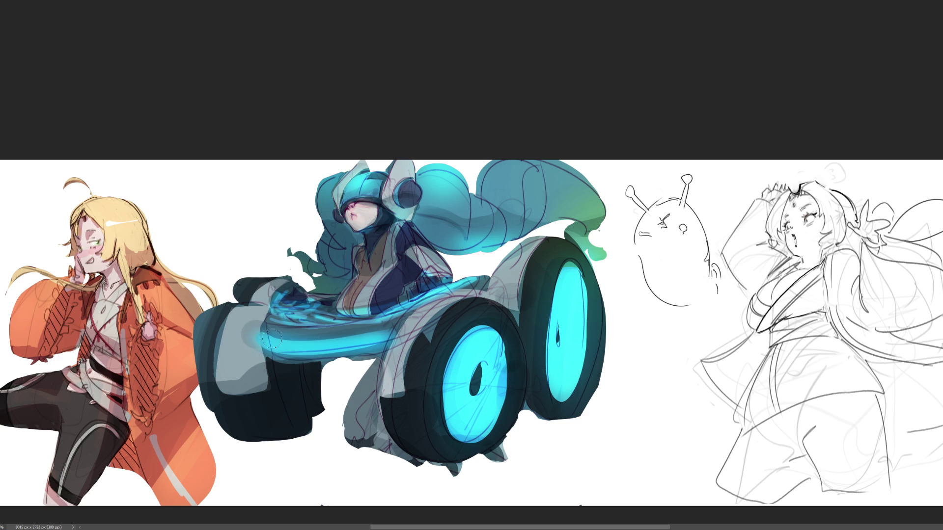
pyautogui.moveTo(200, 360); pyautogui.dragTo(208, 414)
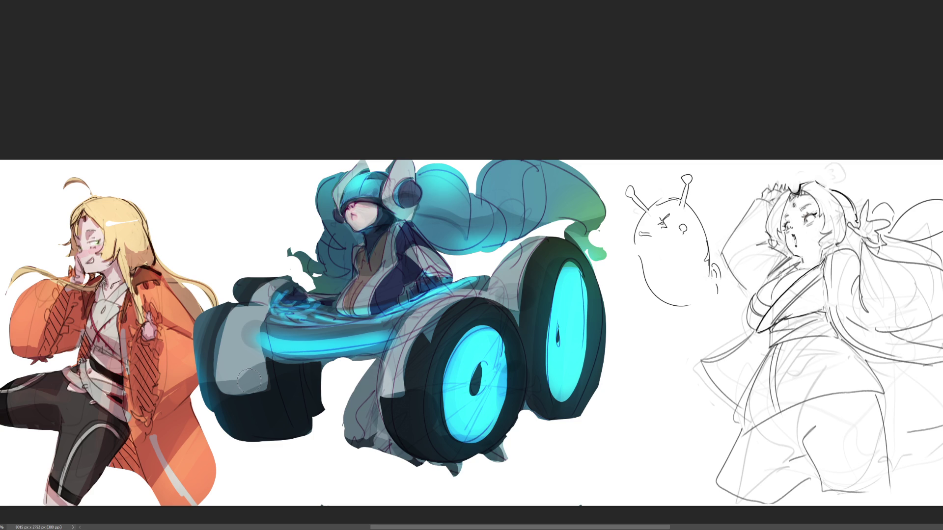
# Lighten the hair beside and above the helmet with teal, then marquee-select the whole character
pyautogui.moveTo(324, 178); pyautogui.dragTo(314, 207)
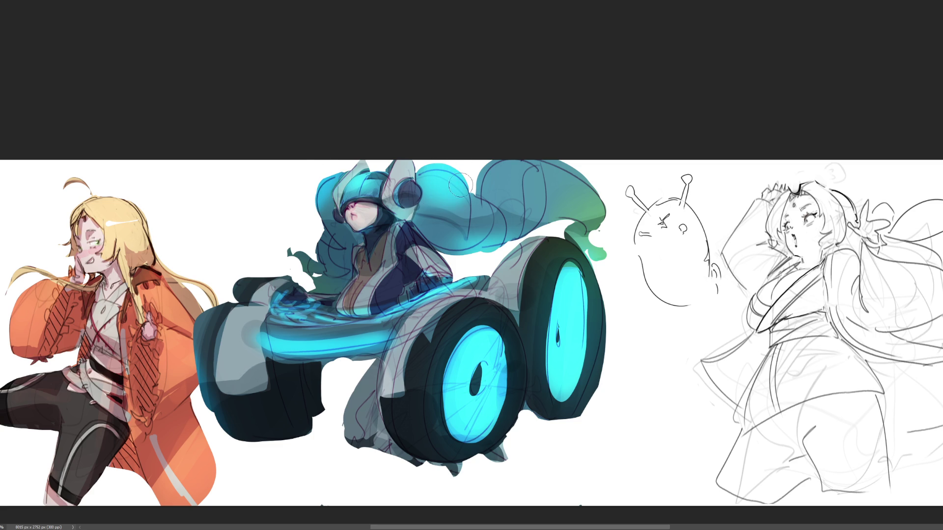
pyautogui.moveTo(487, 180); pyautogui.dragTo(527, 164)
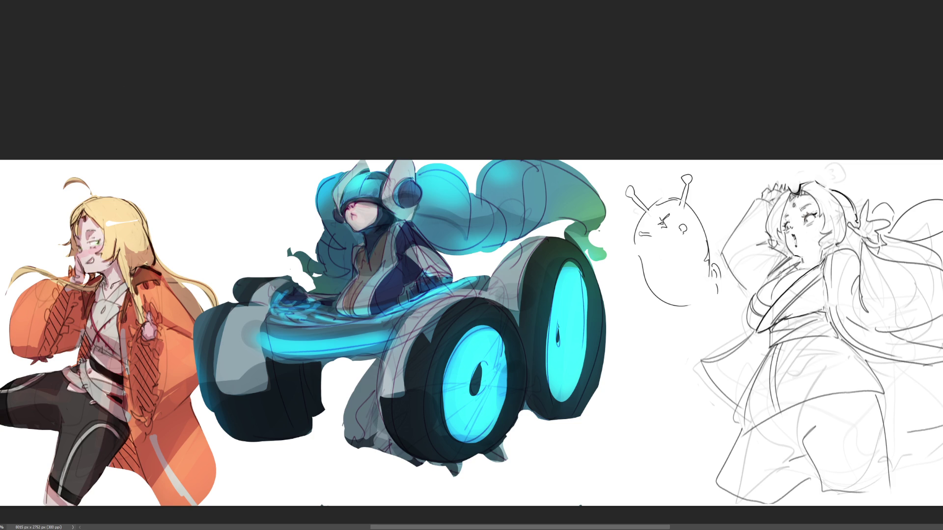
pyautogui.moveTo(253, 200); pyautogui.dragTo(547, 466)
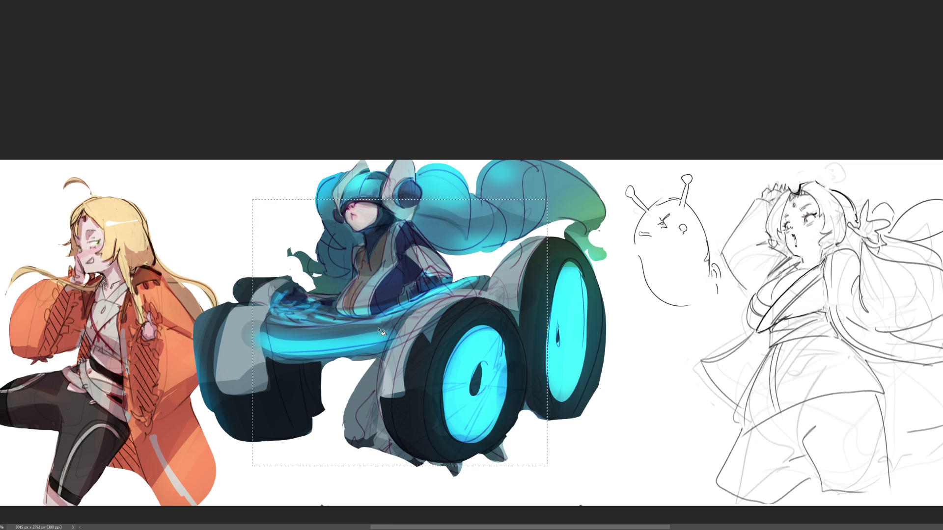
# Fill the selection grey, then cycle cyan, pink and purple fills until it is saturated magenta
pyautogui.click(400, 370)
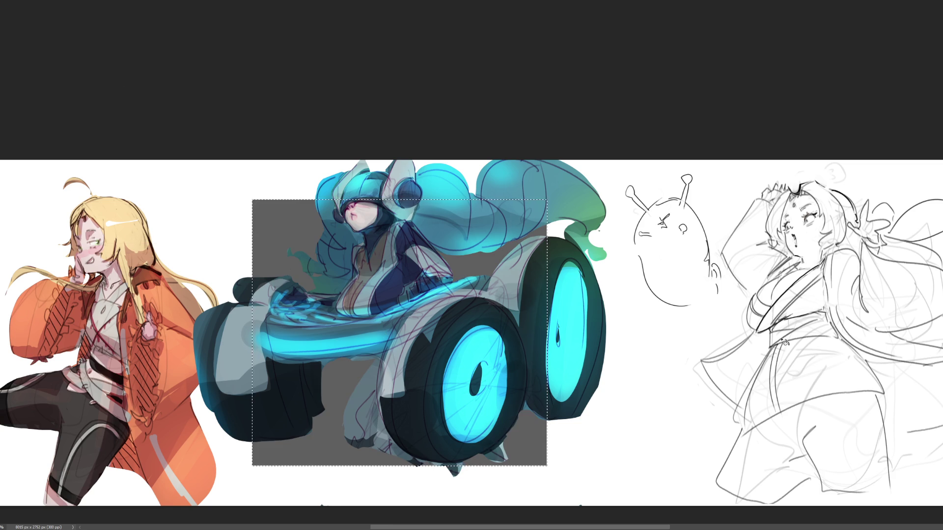
pyautogui.hotkey('alt', 'BackSpace')
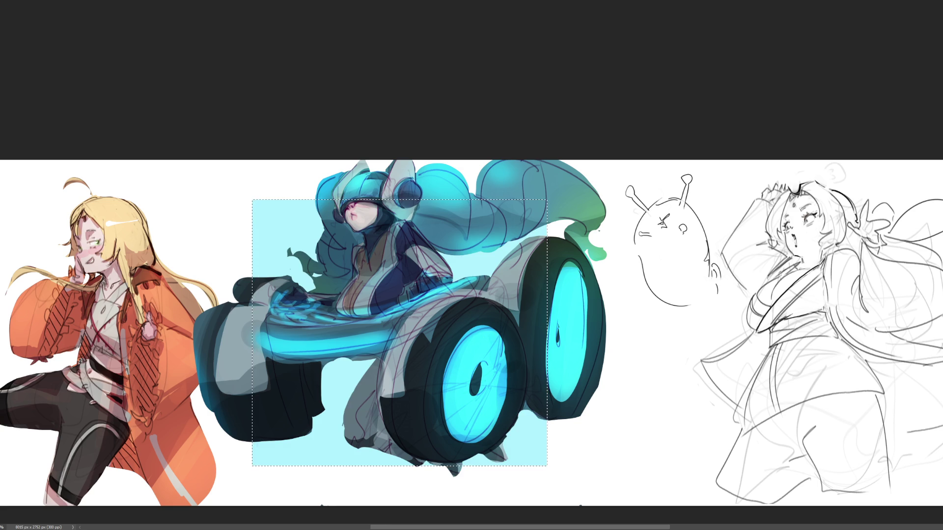
pyautogui.hotkey('alt', 'BackSpace')
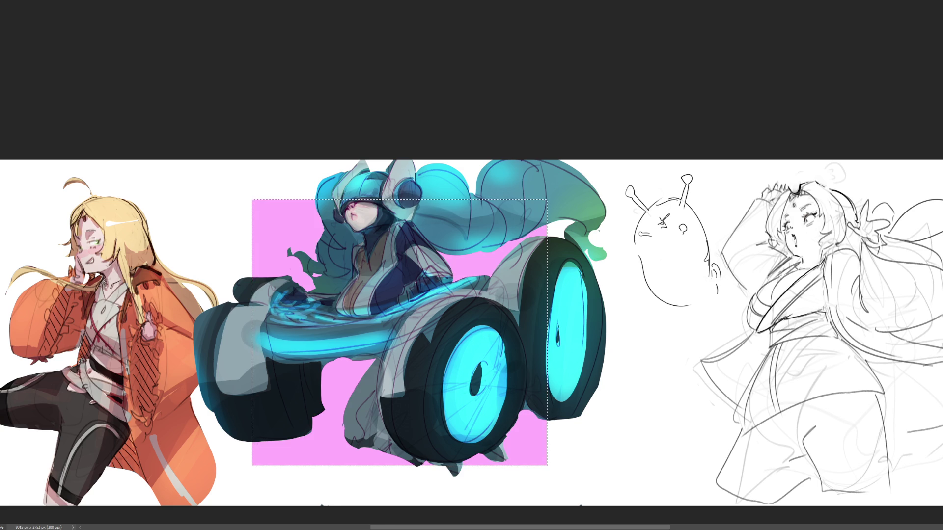
pyautogui.hotkey('alt', 'BackSpace')
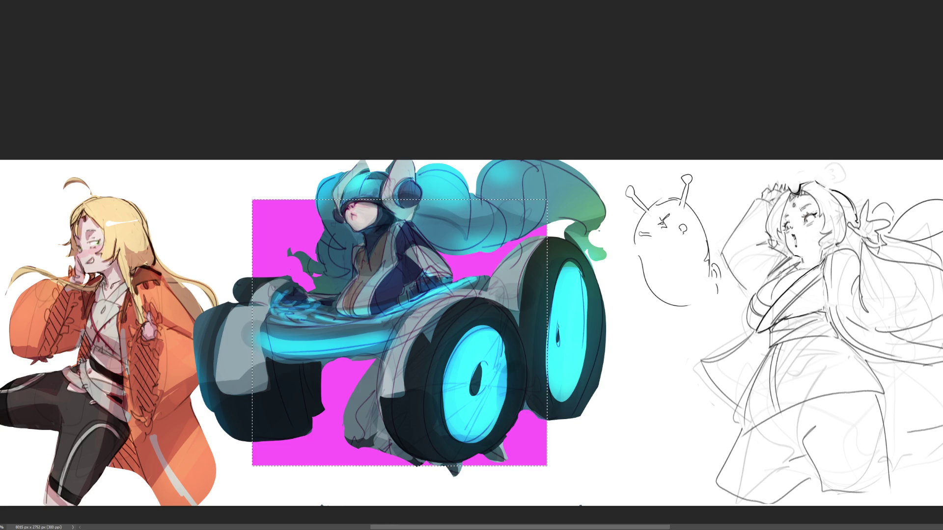
pyautogui.hotkey('alt', 'BackSpace')
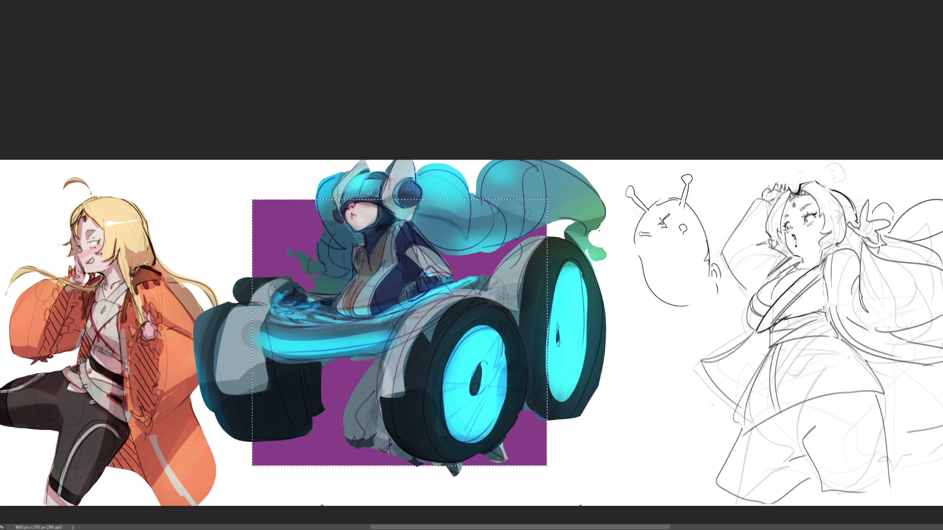
pyautogui.hotkey('alt', 'BackSpace')
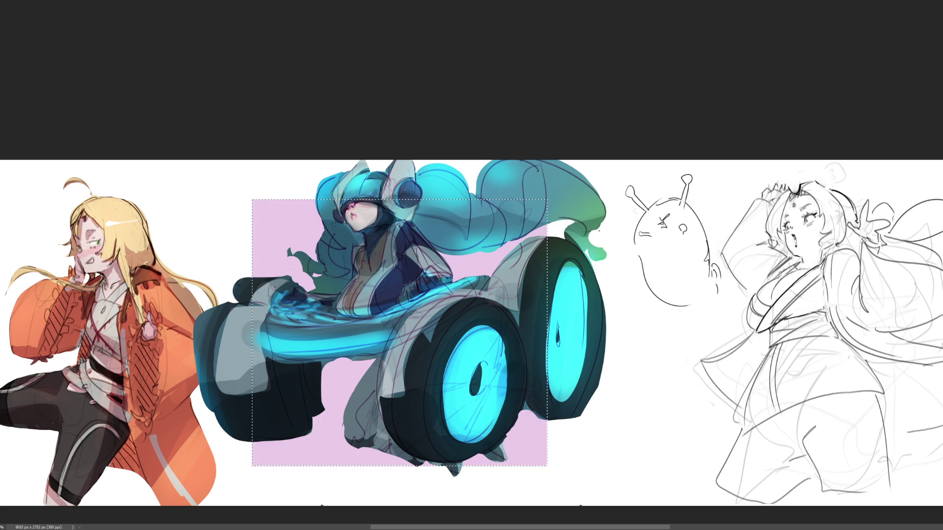
pyautogui.hotkey('alt', 'BackSpace')
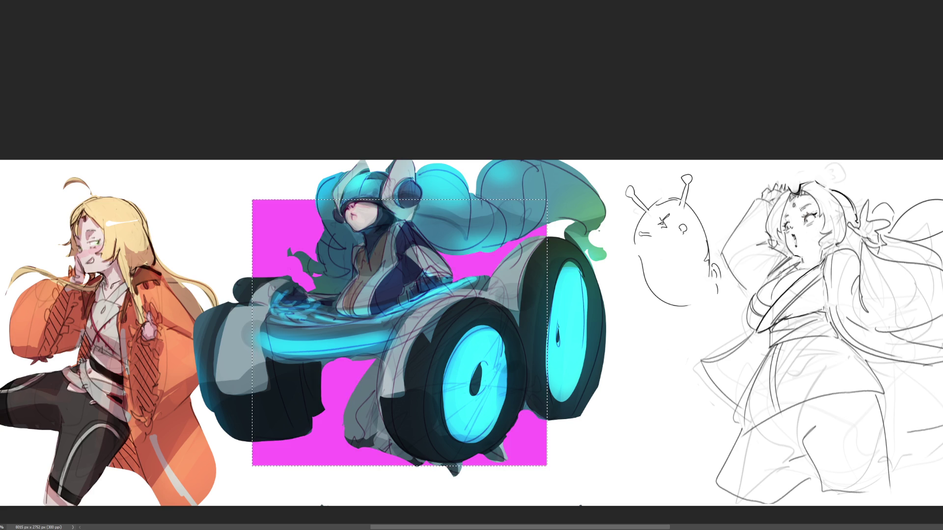
# Delete the magenta backdrop, deselect, and hide the existing glow to repaint it
pyautogui.hotkey('alt', 'BackSpace')
pyautogui.hotkey('alt', 'BackSpace')
pyautogui.press('Delete')
pyautogui.hotkey('ctrl', 'd')
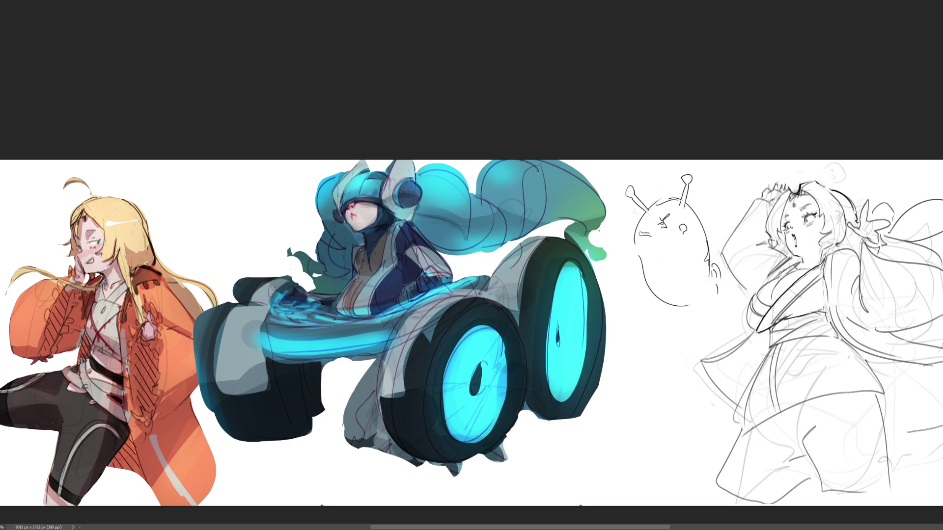
pyautogui.hotkey('ctrl', ',')
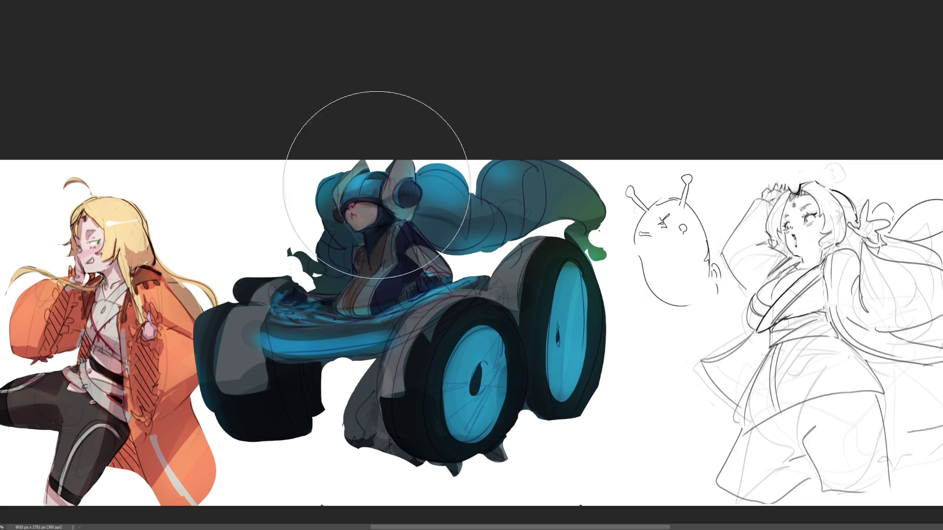
# Paint soft cyan glow over the helmet, along the ponytail and across both wheel faces
pyautogui.press('[')
pyautogui.press('[')
pyautogui.press('[')
pyautogui.press('[')
pyautogui.press('[')
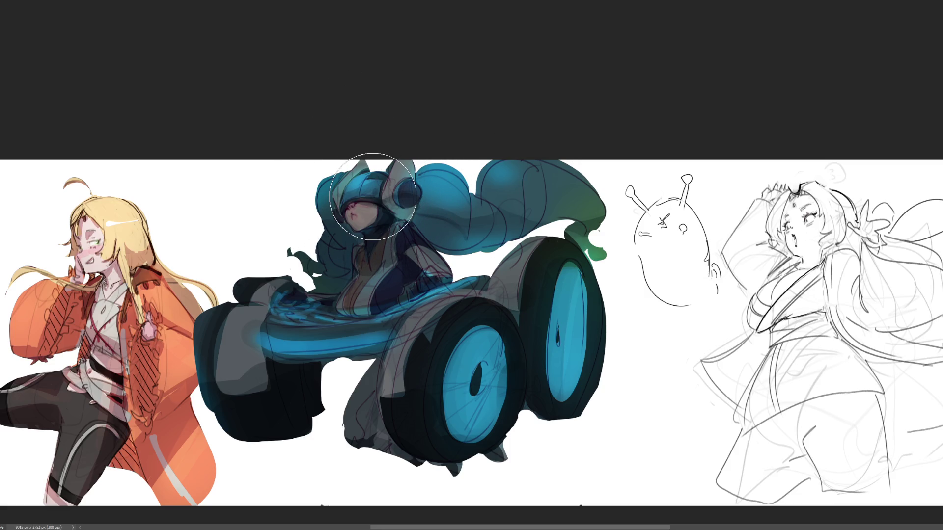
pyautogui.press(']')
pyautogui.press(']')
pyautogui.press(']')
pyautogui.moveTo(367, 198); pyautogui.dragTo(368, 202)
pyautogui.press('[')
pyautogui.press('[')
pyautogui.press('[')
pyautogui.press('[')
pyautogui.press('[')
pyautogui.press('[')
pyautogui.press('[')
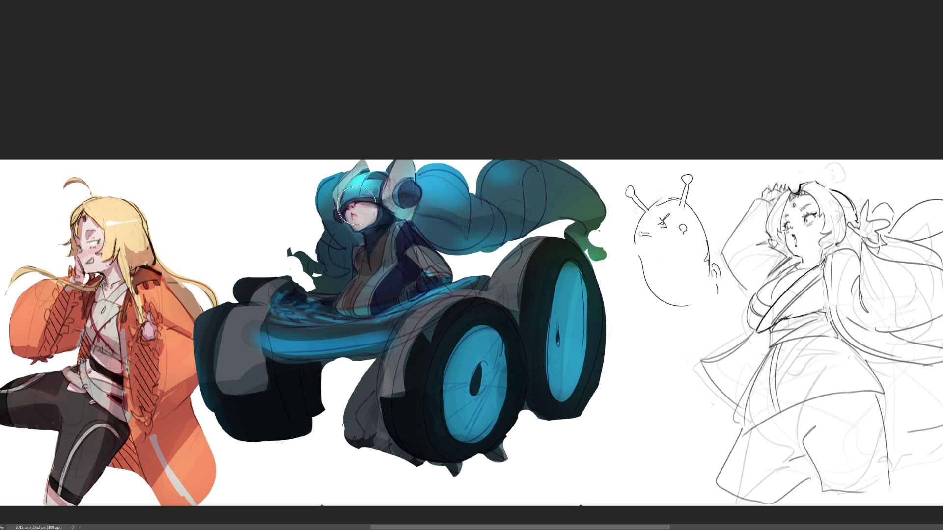
pyautogui.press(']')
pyautogui.moveTo(404, 197); pyautogui.dragTo(573, 186)
pyautogui.press(']')
pyautogui.moveTo(560, 266)
pyautogui.mouseDown()
pyautogui.moveTo(548, 326)
pyautogui.moveTo(564, 281)
pyautogui.mouseUp()
pyautogui.moveTo(509, 331); pyautogui.dragTo(442, 421)
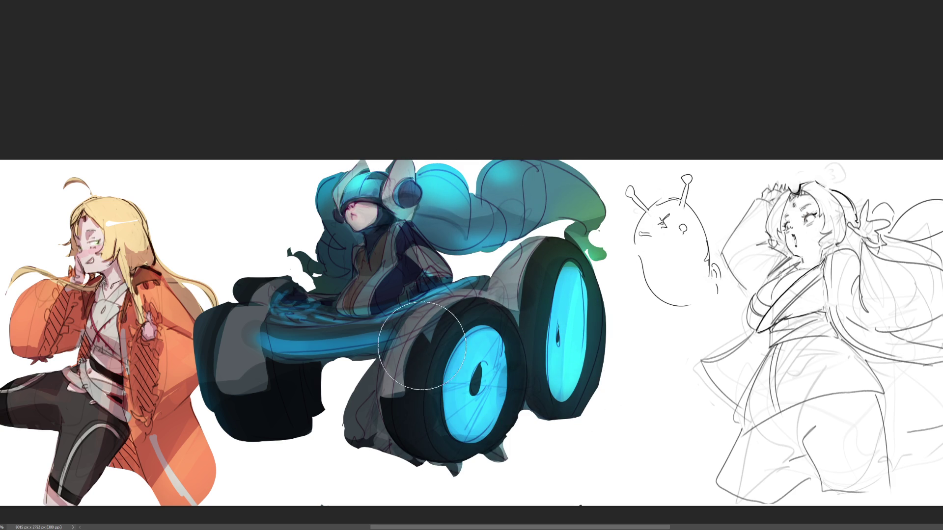
pyautogui.moveTo(450, 317); pyautogui.dragTo(464, 436)
# Highlight the vehicle's left front block, streak cyan along the band and lighten the chest
pyautogui.moveTo(240, 334)
pyautogui.mouseDown()
pyautogui.moveTo(237, 364)
pyautogui.moveTo(307, 432)
pyautogui.mouseUp()
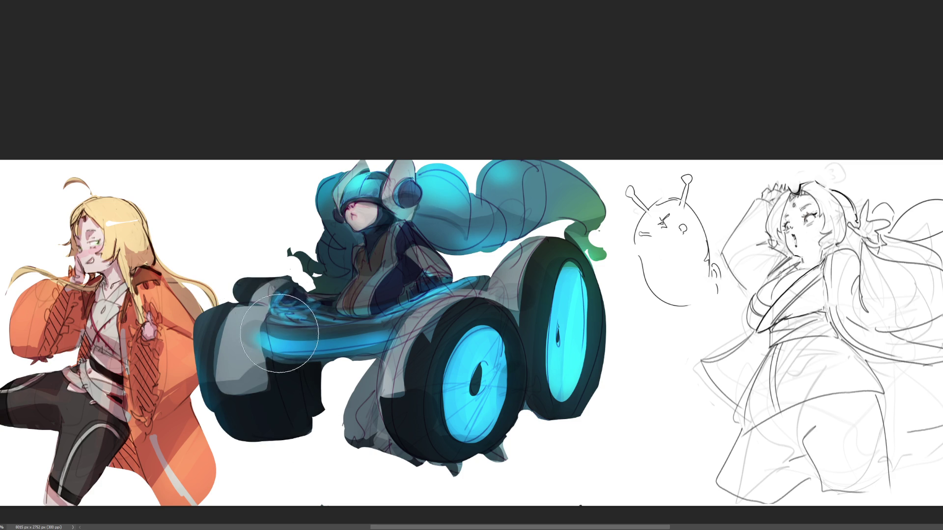
pyautogui.moveTo(261, 339); pyautogui.dragTo(488, 310)
pyautogui.moveTo(377, 290)
pyautogui.mouseDown()
pyautogui.moveTo(365, 281)
pyautogui.moveTo(436, 267)
pyautogui.mouseUp()
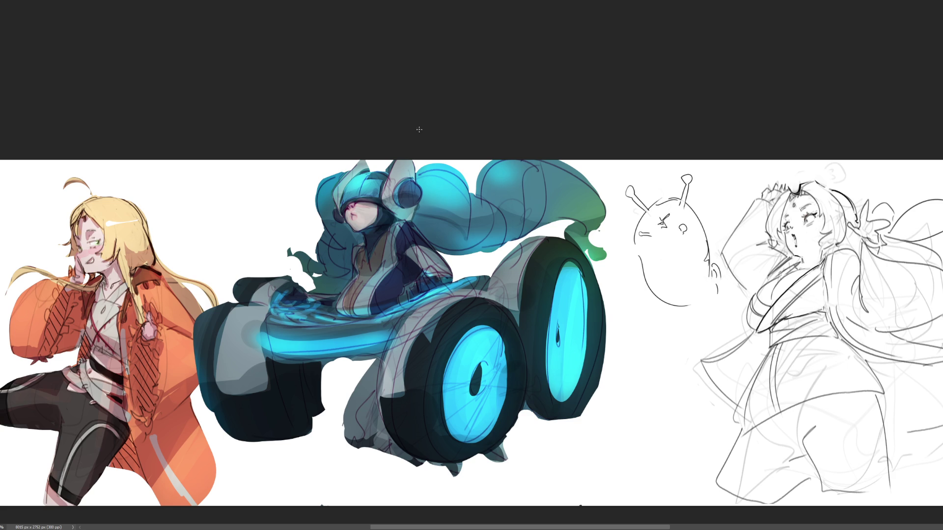
# Paint white highlights on the visor, earpiece and a zigzag on the hair, darkening the visor top
pyautogui.moveTo(354, 187); pyautogui.dragTo(387, 174)
pyautogui.moveTo(358, 187); pyautogui.dragTo(385, 181)
pyautogui.moveTo(403, 192); pyautogui.dragTo(416, 191)
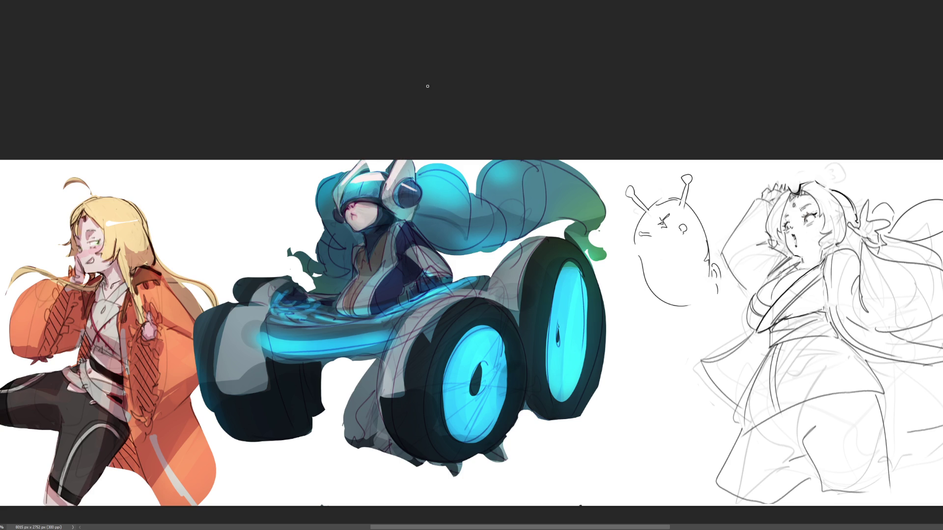
pyautogui.moveTo(432, 164); pyautogui.dragTo(445, 204)
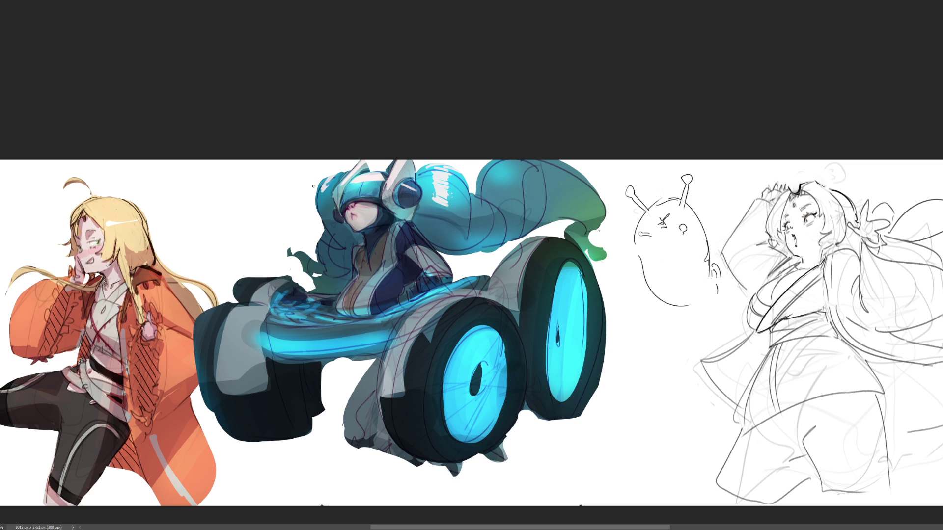
# Hatch white highlights across the top of the hair, undoing the excess strokes
pyautogui.moveTo(500, 164); pyautogui.dragTo(528, 176)
pyautogui.hotkey('ctrl', 'z')
pyautogui.hotkey('ctrl', 'z')
pyautogui.hotkey('ctrl', 'z')
pyautogui.press('[')
pyautogui.press('[')
pyautogui.press('[')
# Add light-grey highlight strokes to the vehicle's grey panels with a smaller brush
pyautogui.moveTo(231, 327); pyautogui.dragTo(258, 325)
pyautogui.moveTo(399, 337); pyautogui.dragTo(411, 335)
pyautogui.moveTo(507, 275); pyautogui.dragTo(518, 271)
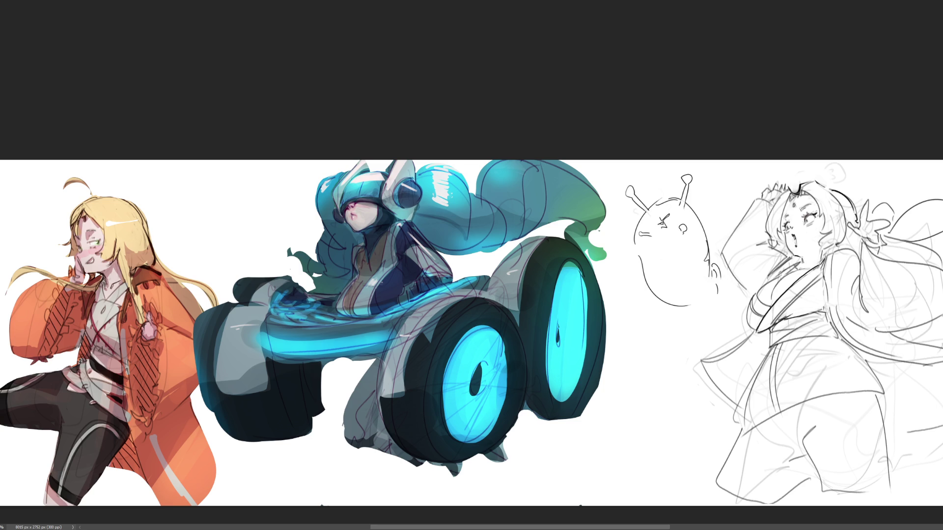
pyautogui.scroll(-3, 479, 257)
pyautogui.scroll(-3, 480, 256)
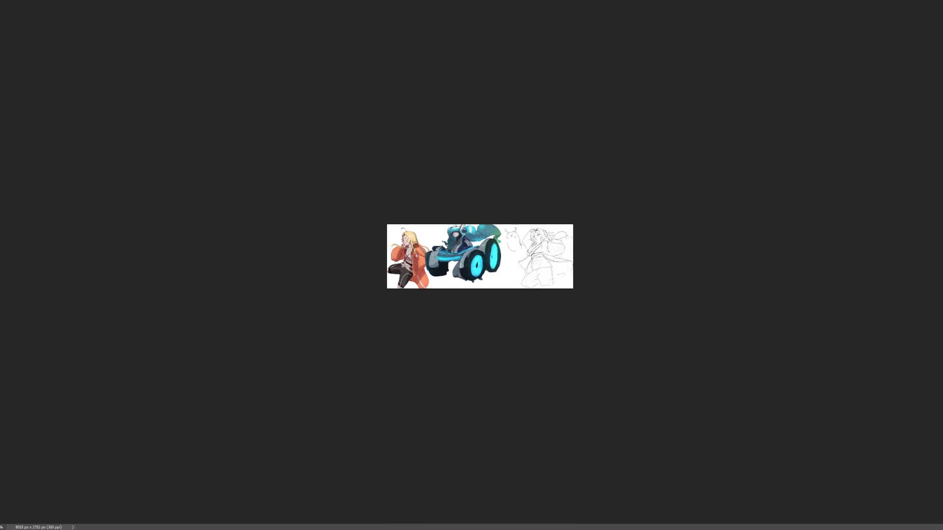
pyautogui.scroll(-1, 480, 256)
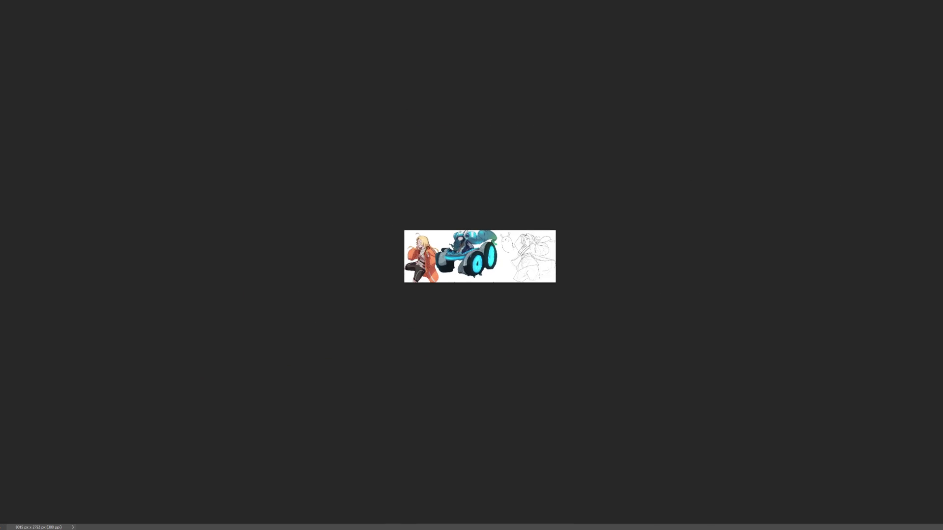
pyautogui.scroll(1, 480, 256)
pyautogui.scroll(3, 479, 257)
pyautogui.scroll(3, 479, 256)
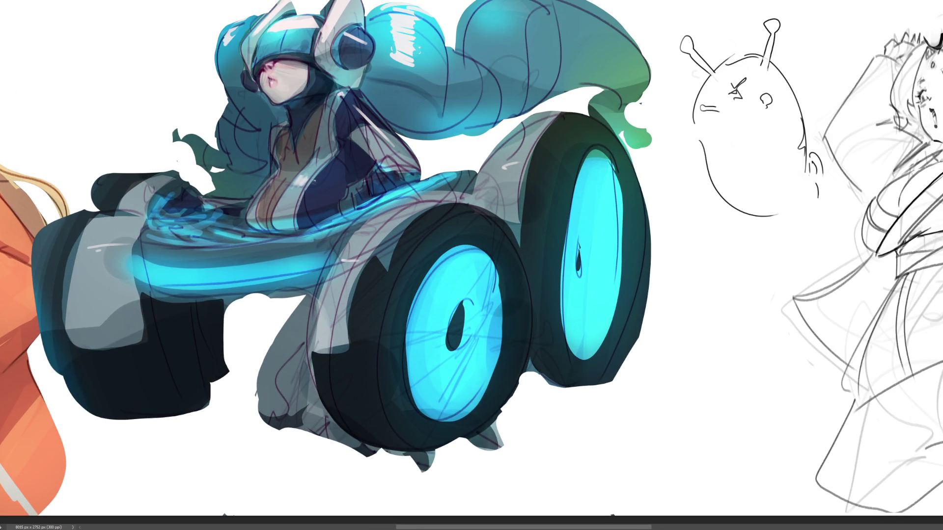
pyautogui.scroll(-1, 471, 265)
pyautogui.scroll(1, 472, 265)
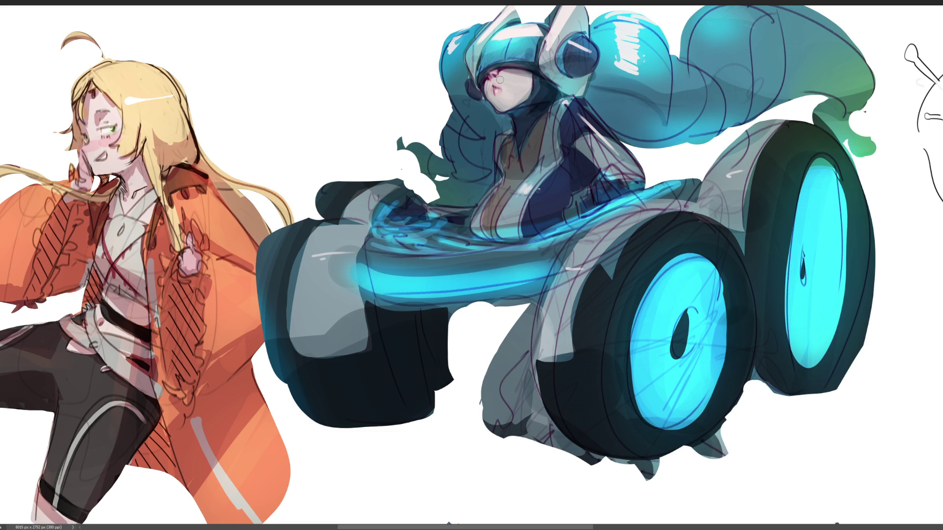
# Lighten the character's lips and discard a stray line drawn across the visor
pyautogui.moveTo(495, 83); pyautogui.dragTo(505, 89)
pyautogui.moveTo(493, 73); pyautogui.dragTo(530, 78)
pyautogui.hotkey('ctrl', 'z')
pyautogui.hotkey('ctrl', 'z')
pyautogui.hotkey('ctrl', 'z')
# Resize the brush and darken the edge of the face
pyautogui.moveTo(495, 75); pyautogui.dragTo(490, 74)
pyautogui.moveTo(497, 72); pyautogui.dragTo(495, 71)
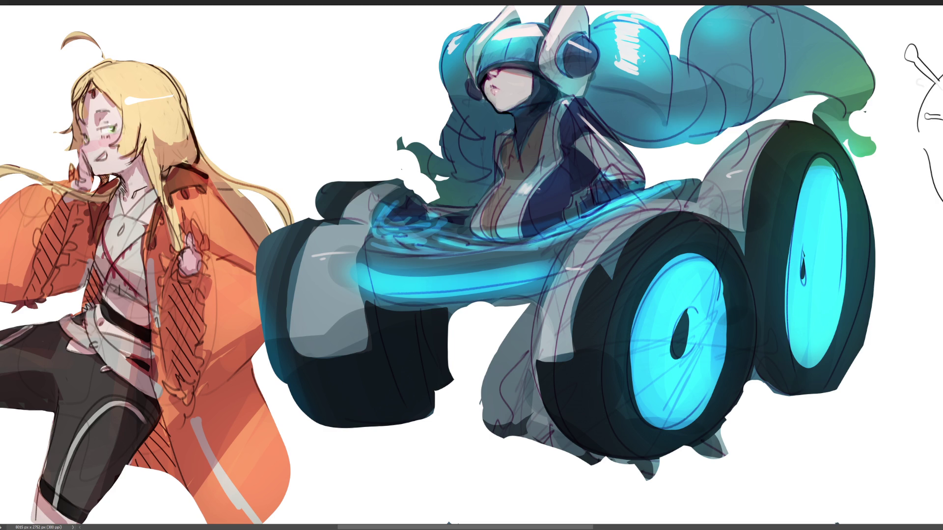
pyautogui.moveTo(469, 97); pyautogui.dragTo(481, 98)
# Darken the visor's lower edge after a redone stroke, then highlight the ear fin's left edge
pyautogui.moveTo(465, 63); pyautogui.dragTo(479, 85)
pyautogui.hotkey('ctrl', 'z')
pyautogui.moveTo(467, 76)
pyautogui.mouseDown()
pyautogui.moveTo(483, 102)
pyautogui.moveTo(467, 91)
pyautogui.mouseUp()
pyautogui.moveTo(557, 9); pyautogui.dragTo(540, 59)
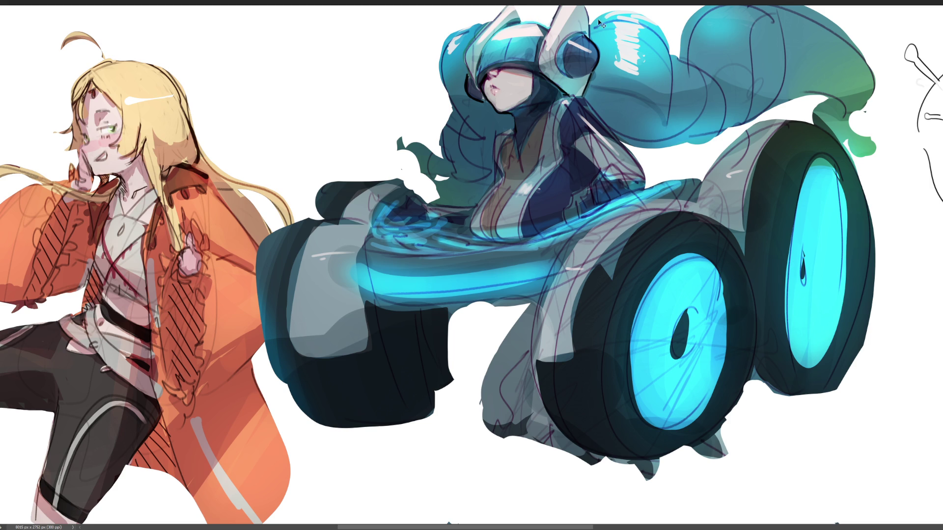
# Ink a thin dark stroke along the edge of the helmet's ear piece
pyautogui.moveTo(550, 29); pyautogui.dragTo(559, 5)
# Ink the collar's left edge and chest contour, then dab small light highlights on chest and shoulder
pyautogui.moveTo(493, 148); pyautogui.dragTo(498, 192)
pyautogui.moveTo(496, 184); pyautogui.dragTo(469, 229)
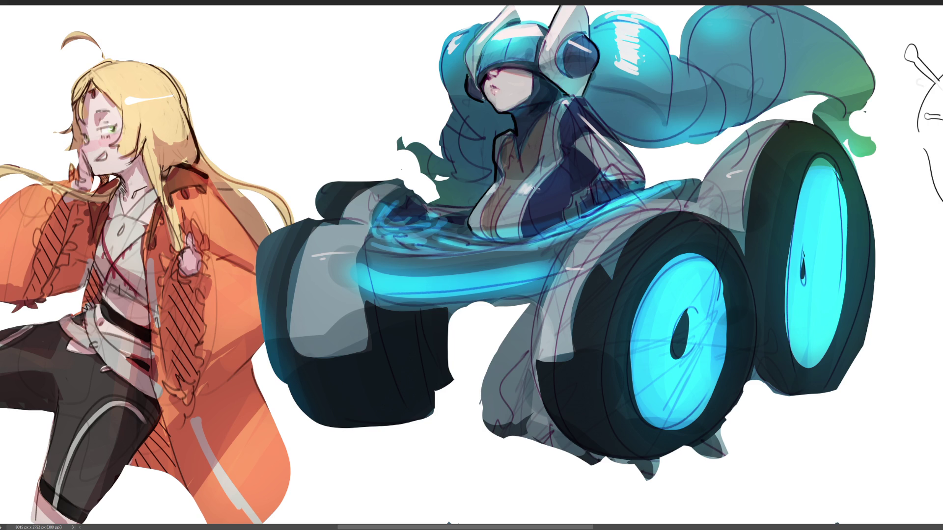
pyautogui.moveTo(533, 186); pyautogui.dragTo(532, 189)
pyautogui.moveTo(539, 189); pyautogui.dragTo(541, 179)
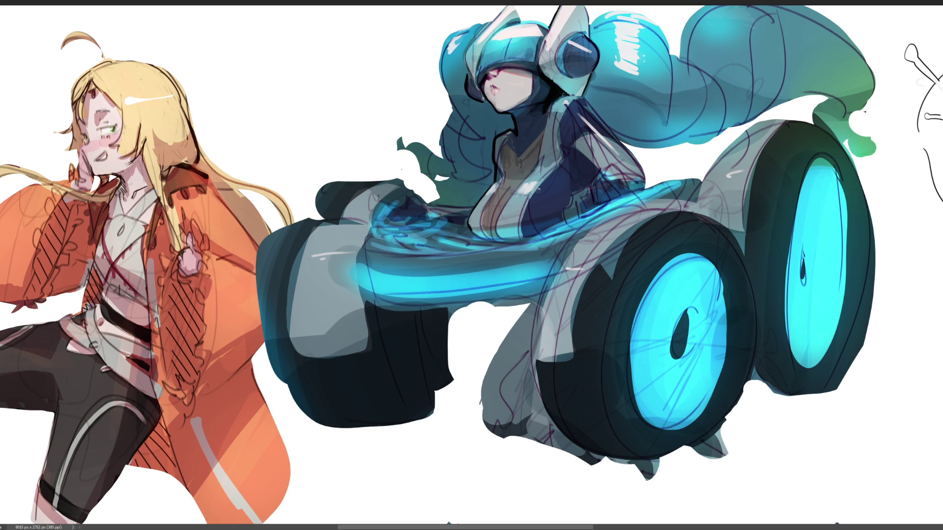
pyautogui.click(564, 102)
# Ink the shoulder edge beside the neck with short dark lines
pyautogui.moveTo(563, 115)
pyautogui.mouseDown()
pyautogui.moveTo(562, 144)
pyautogui.moveTo(556, 114)
pyautogui.mouseUp()
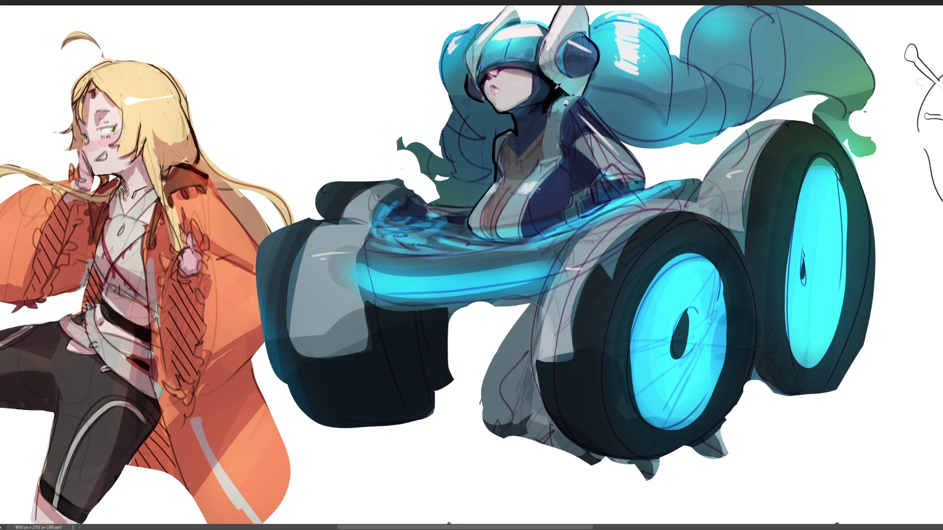
pyautogui.moveTo(551, 107); pyautogui.dragTo(530, 173)
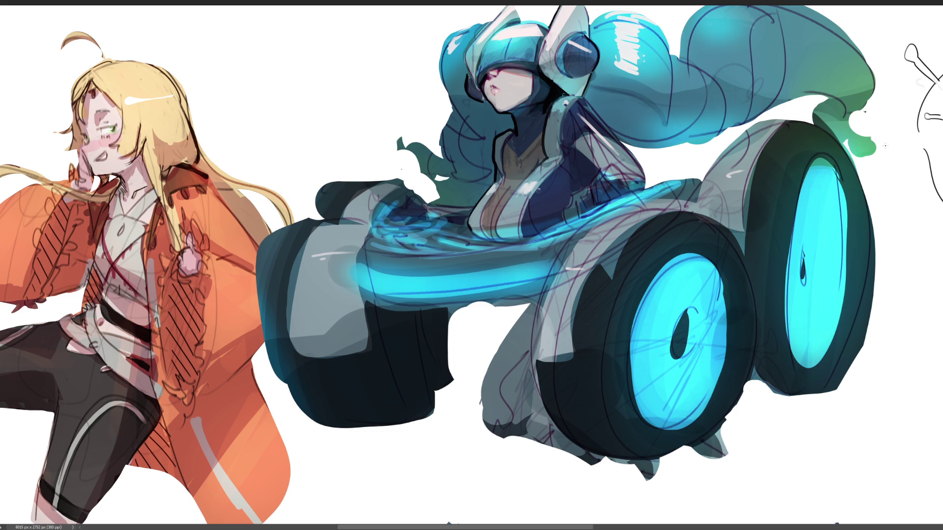
pyautogui.scroll(-1, 367, 231)
pyautogui.scroll(-4, 367, 232)
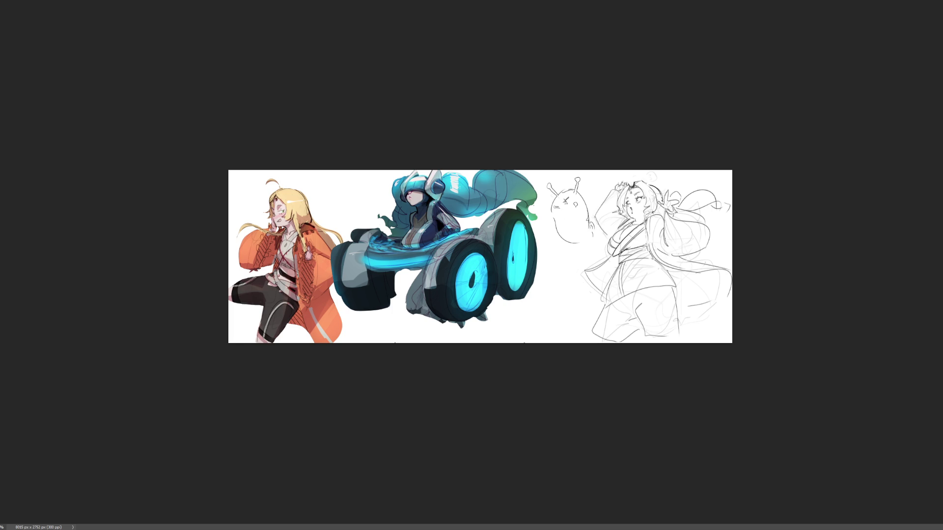
pyautogui.scroll(3, 479, 257)
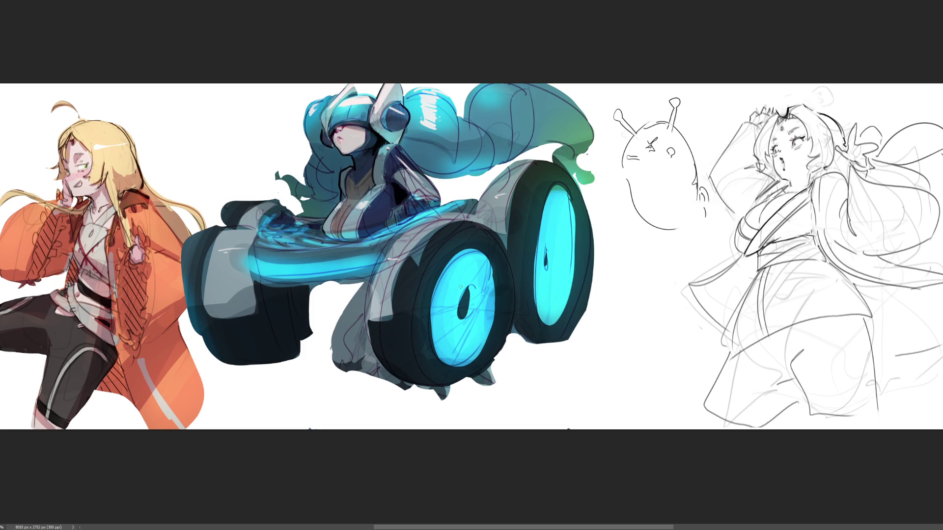
# Repaint the dark hub ovals, enlarging and tilting the left wheel's oval
pyautogui.moveTo(469, 280); pyautogui.dragTo(468, 317)
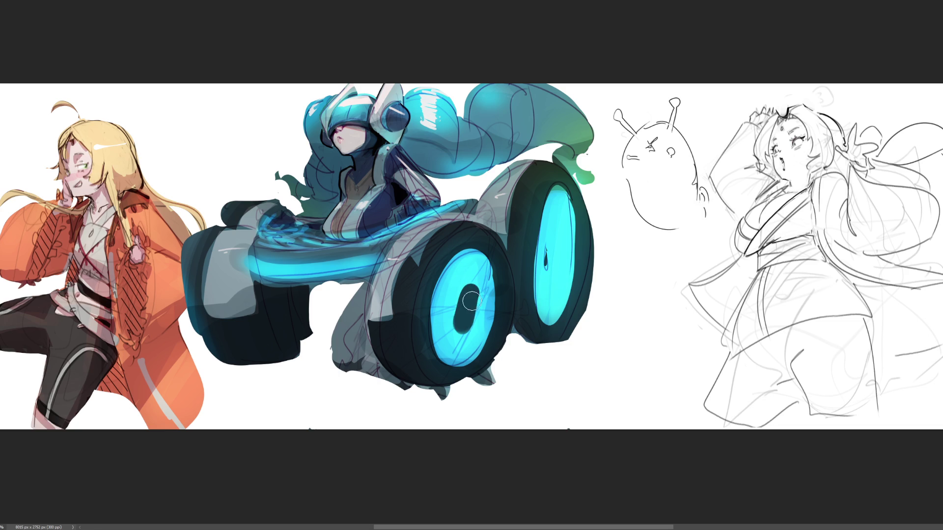
pyautogui.moveTo(550, 265)
pyautogui.mouseDown()
pyautogui.moveTo(553, 249)
pyautogui.moveTo(553, 284)
pyautogui.moveTo(554, 240)
pyautogui.moveTo(555, 272)
pyautogui.mouseUp()
pyautogui.moveTo(471, 293)
pyautogui.mouseDown()
pyautogui.moveTo(468, 328)
pyautogui.moveTo(460, 325)
pyautogui.mouseUp()
pyautogui.moveTo(464, 269)
pyautogui.mouseDown()
pyautogui.moveTo(453, 325)
pyautogui.moveTo(466, 272)
pyautogui.moveTo(457, 331)
pyautogui.moveTo(479, 304)
pyautogui.moveTo(475, 340)
pyautogui.moveTo(460, 306)
pyautogui.moveTo(454, 324)
pyautogui.mouseUp()
pyautogui.moveTo(475, 283)
pyautogui.mouseDown()
pyautogui.moveTo(463, 329)
pyautogui.moveTo(472, 332)
pyautogui.mouseUp()
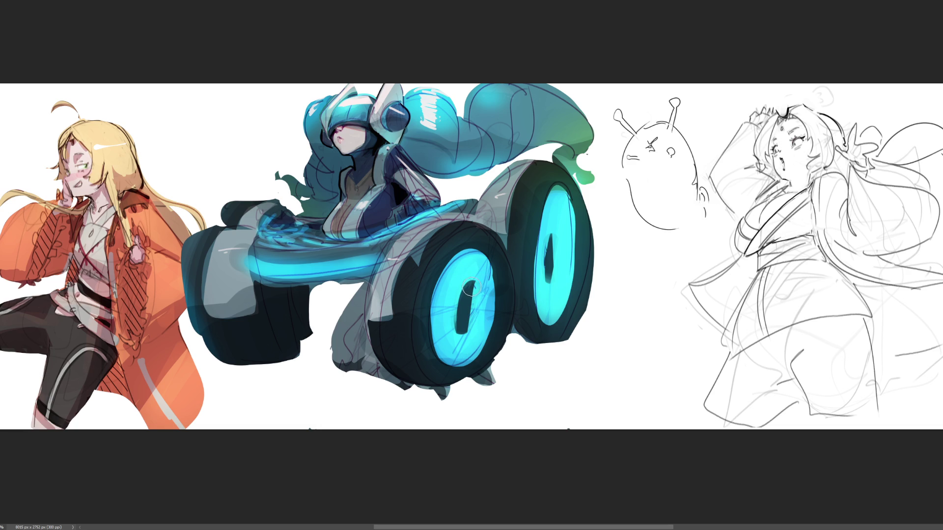
# Refine the left hub oval's sides, top and upper-right edge with cyan
pyautogui.moveTo(470, 289)
pyautogui.mouseDown()
pyautogui.moveTo(466, 313)
pyautogui.moveTo(475, 331)
pyautogui.moveTo(460, 311)
pyautogui.mouseUp()
pyautogui.moveTo(475, 269)
pyautogui.mouseDown()
pyautogui.moveTo(477, 324)
pyautogui.moveTo(475, 285)
pyautogui.moveTo(464, 330)
pyautogui.moveTo(458, 317)
pyautogui.moveTo(482, 275)
pyautogui.moveTo(475, 336)
pyautogui.mouseUp()
pyautogui.moveTo(482, 304); pyautogui.dragTo(477, 311)
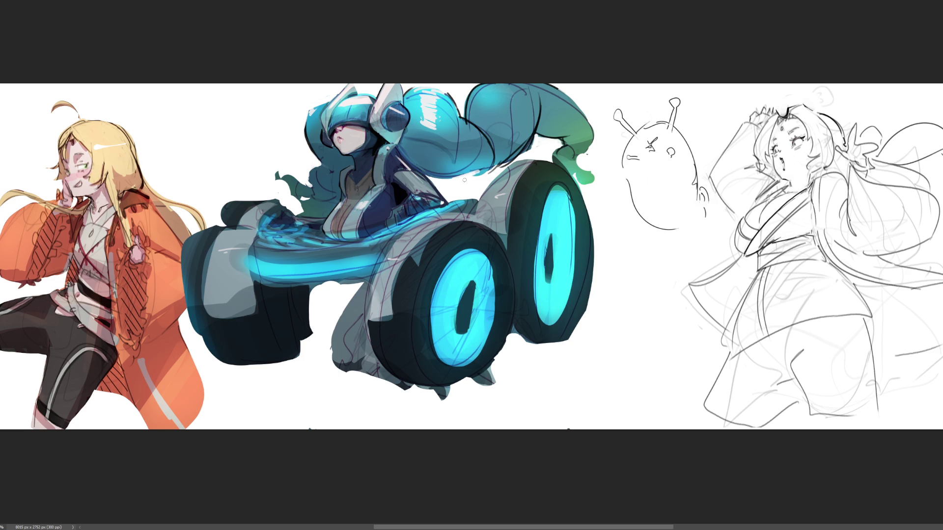
# Try white highlights on the blue hair, undo them, then clean up the right wheel's outer edge
pyautogui.moveTo(496, 153)
pyautogui.mouseDown()
pyautogui.moveTo(479, 168)
pyautogui.moveTo(499, 131)
pyautogui.mouseUp()
pyautogui.moveTo(474, 171); pyautogui.dragTo(537, 129)
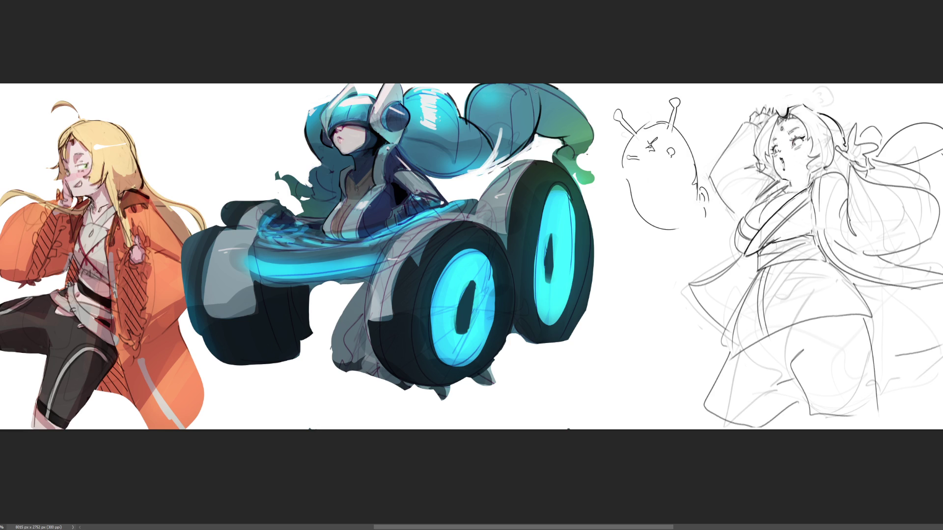
pyautogui.hotkey('ctrl', 'z')
pyautogui.hotkey('ctrl', 'z')
pyautogui.hotkey('ctrl', 'z')
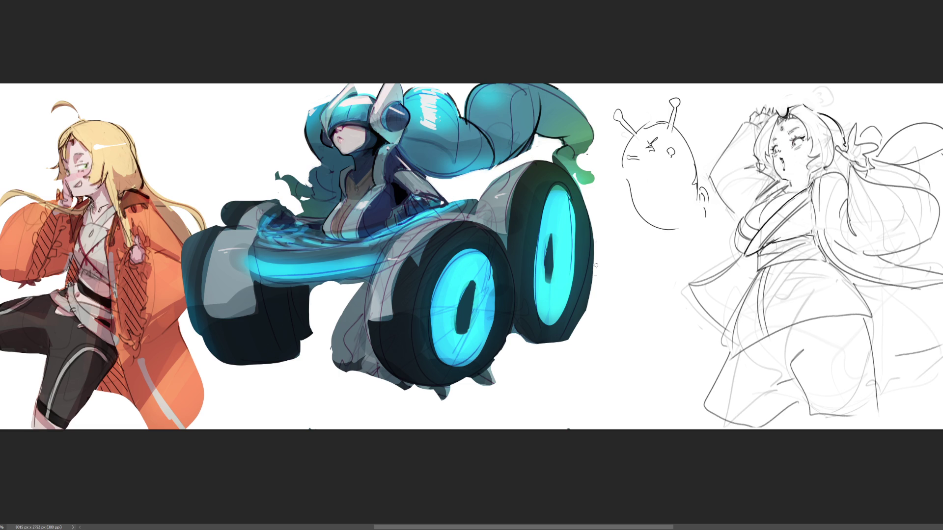
pyautogui.moveTo(591, 268); pyautogui.dragTo(585, 313)
pyautogui.scroll(-3, 472, 257)
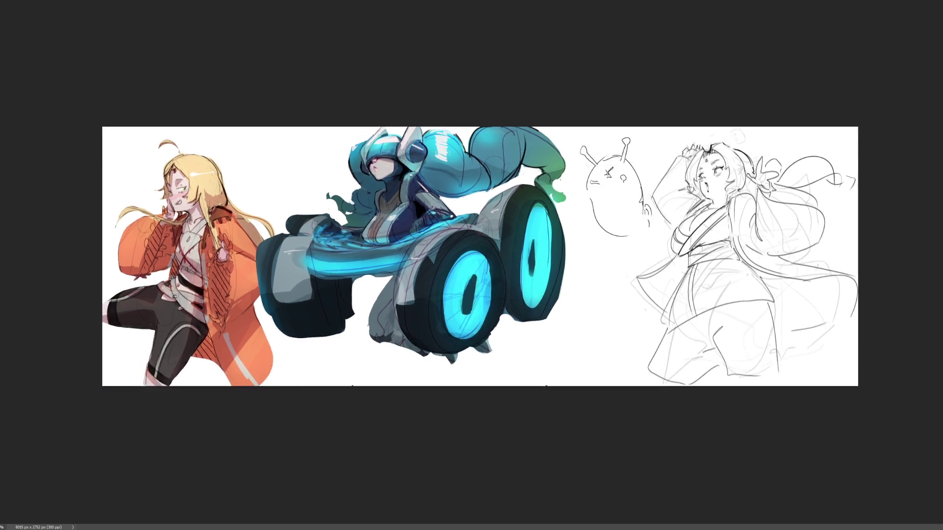
pyautogui.scroll(-2, 471, 257)
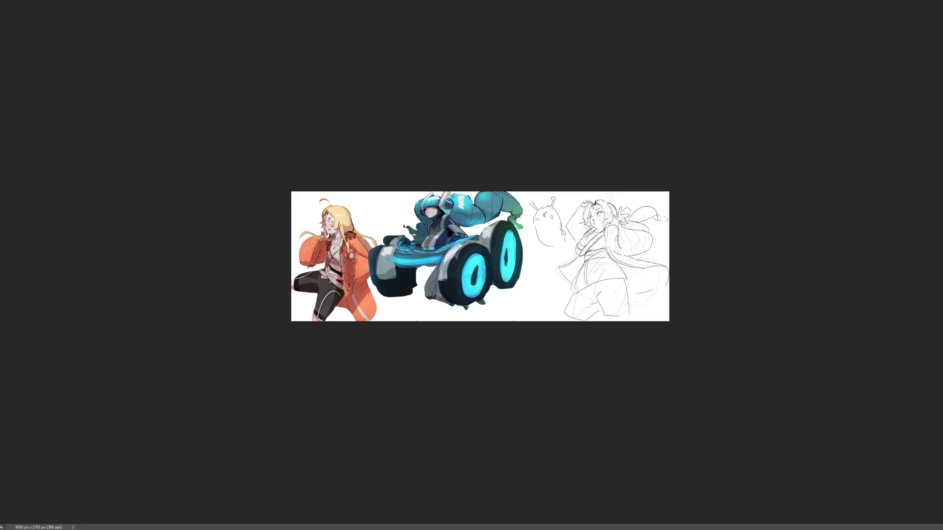
# Zoom in until the orange-coated figure and cyan-wheeled vehicle fill the screen
pyautogui.hotkey('ctrl', '+')
pyautogui.hotkey('ctrl', '+')
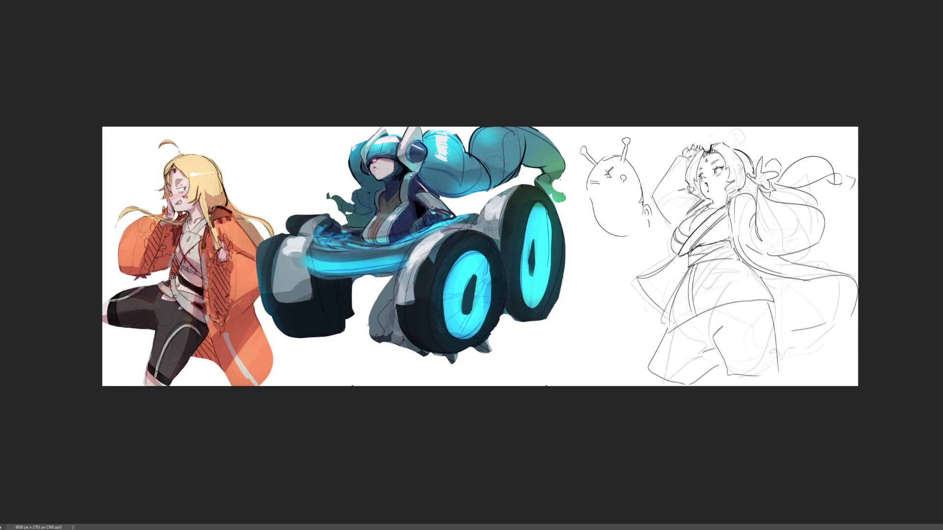
pyautogui.hotkey('ctrl', '+')
pyautogui.hotkey('ctrl', '+')
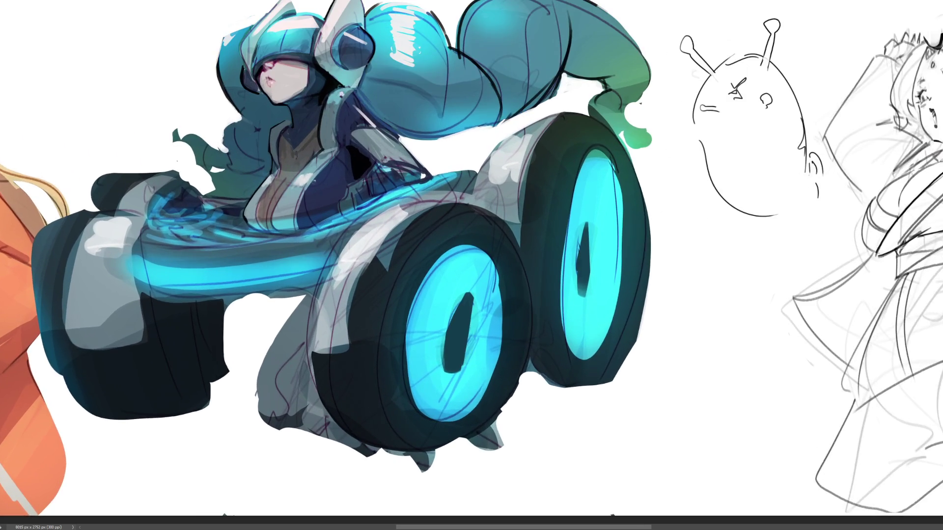
pyautogui.hotkey('ctrl', '+')
pyautogui.hotkey('ctrl', '+')
pyautogui.hotkey('ctrl', '+')
pyautogui.hscroll(1, 471, 265)
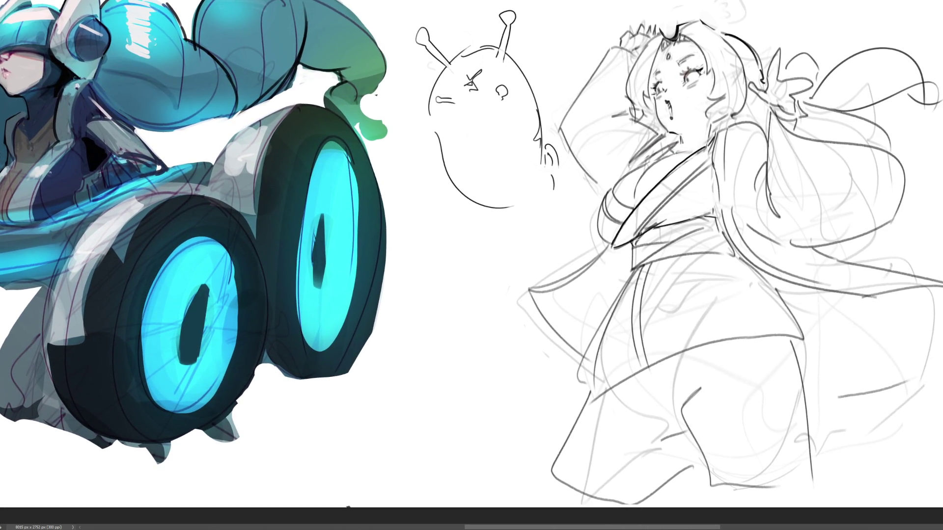
pyautogui.hscroll(-3, 471, 265)
pyautogui.hscroll(-3, 472, 265)
pyautogui.hscroll(-2, 471, 265)
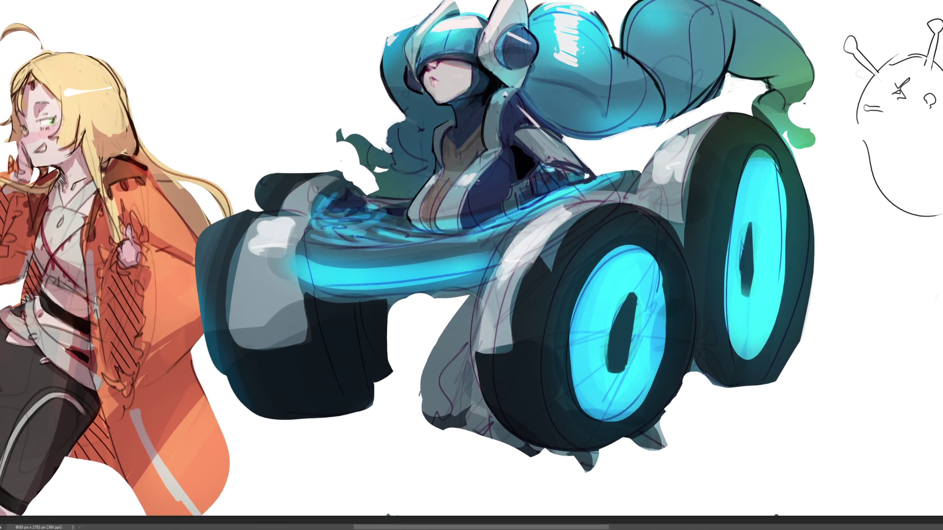
pyautogui.hscroll(-1, 471, 265)
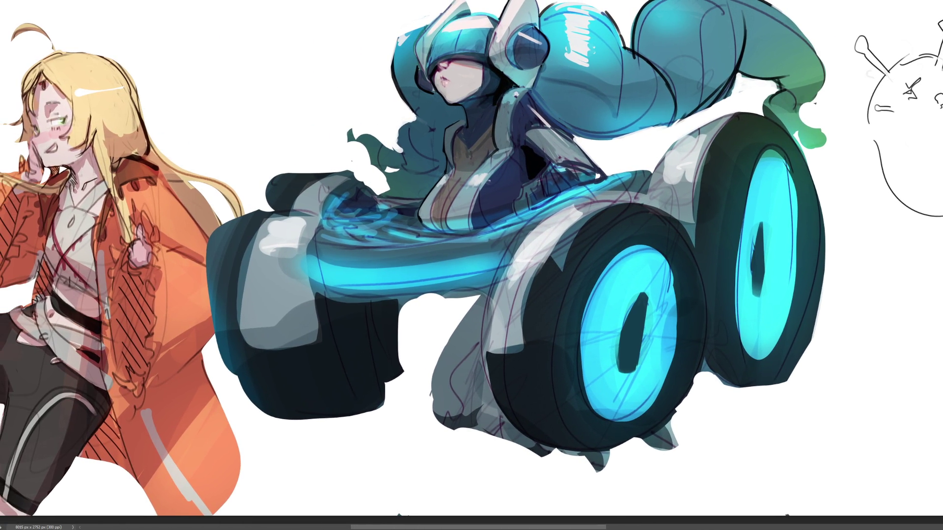
pyautogui.hscroll(-2, 471, 265)
pyautogui.hscroll(-1, 471, 265)
pyautogui.hscroll(-1, 472, 266)
pyautogui.hscroll(-1, 472, 265)
pyautogui.hscroll(-1, 471, 265)
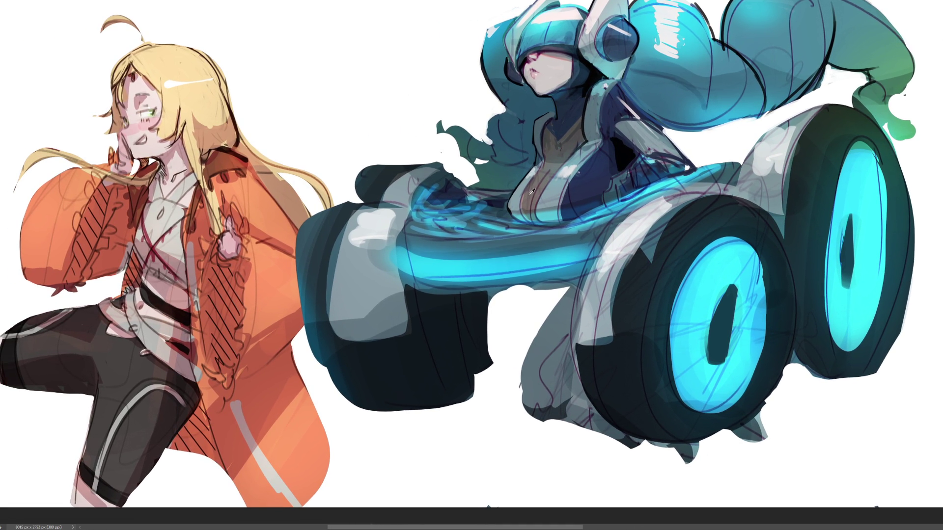
# With a smaller brush, darken a line along the blue swirl and mark near the neck
pyautogui.press('[')
pyautogui.press('[')
pyautogui.press('[')
pyautogui.moveTo(536, 227)
pyautogui.mouseDown()
pyautogui.moveTo(585, 221)
pyautogui.moveTo(511, 223)
pyautogui.mouseUp()
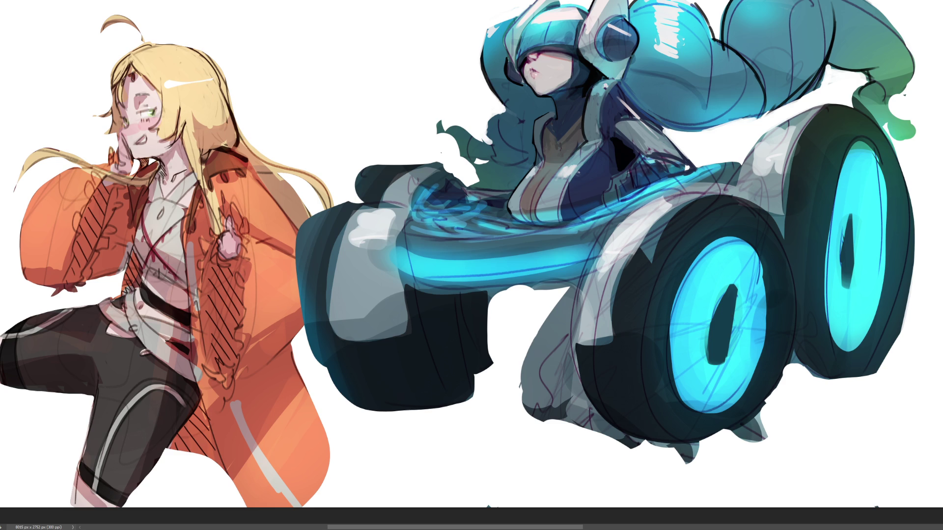
pyautogui.press('[')
pyautogui.moveTo(447, 174)
pyautogui.mouseDown()
pyautogui.moveTo(427, 196)
pyautogui.moveTo(448, 206)
pyautogui.moveTo(473, 188)
pyautogui.mouseUp()
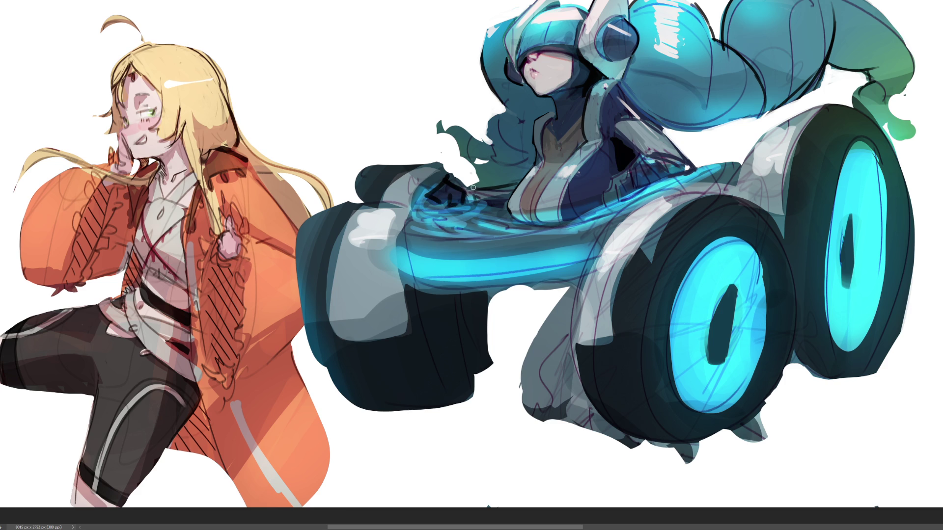
# Darken the armour's left edge and shoulder area, sample a helmet colour, then view the whole canvas
pyautogui.moveTo(630, 168)
pyautogui.mouseDown()
pyautogui.moveTo(640, 164)
pyautogui.moveTo(627, 193)
pyautogui.moveTo(660, 156)
pyautogui.moveTo(672, 177)
pyautogui.moveTo(632, 195)
pyautogui.moveTo(642, 197)
pyautogui.moveTo(676, 172)
pyautogui.moveTo(671, 186)
pyautogui.moveTo(619, 193)
pyautogui.moveTo(619, 202)
pyautogui.moveTo(623, 183)
pyautogui.mouseUp()
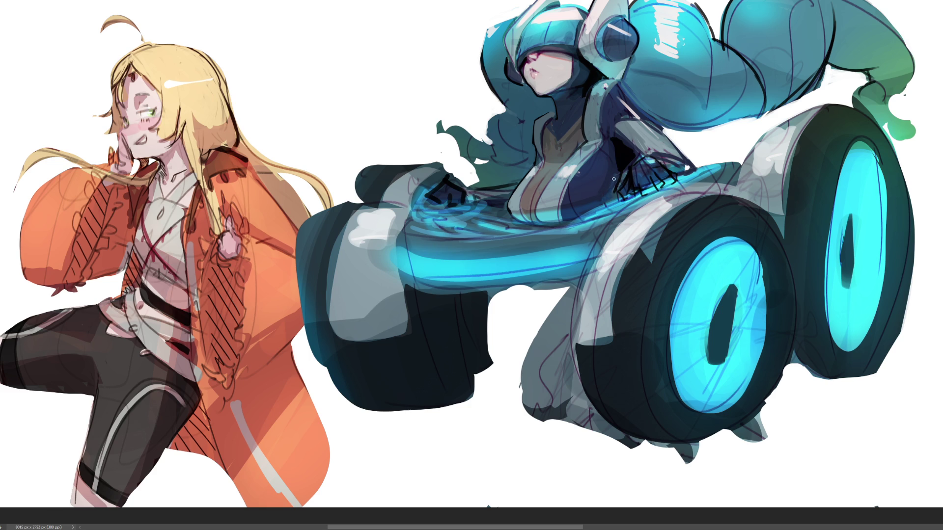
pyautogui.moveTo(615, 177)
pyautogui.mouseDown()
pyautogui.moveTo(621, 156)
pyautogui.moveTo(612, 193)
pyautogui.mouseUp()
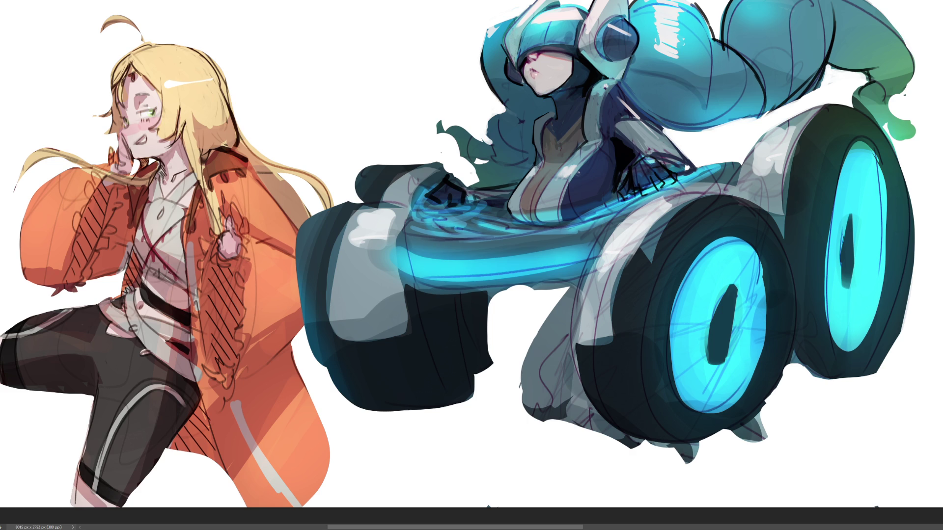
pyautogui.keyDown('alt'); pyautogui.click(493, 43); pyautogui.keyUp('alt')
pyautogui.hotkey('ctrl', '-')
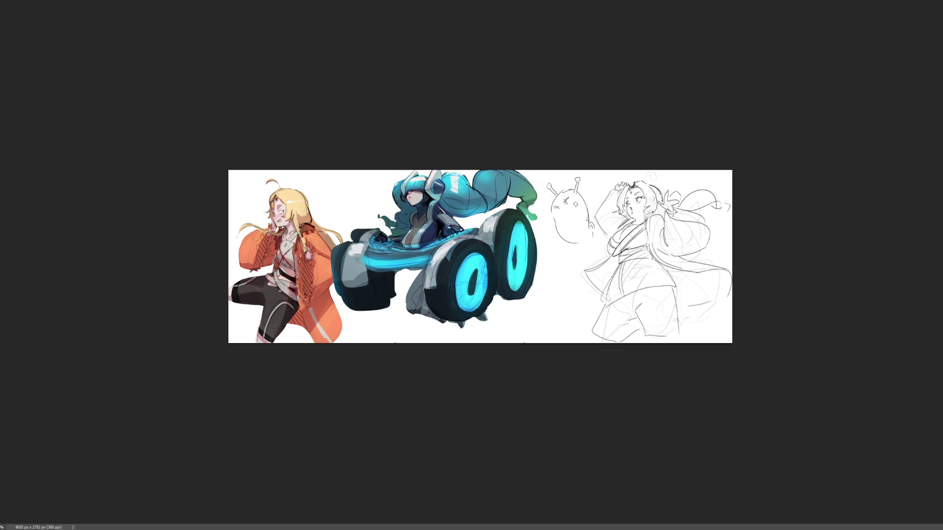
pyautogui.scroll(1, 412, 284)
pyautogui.scroll(2, 411, 284)
pyautogui.scroll(2, 412, 283)
pyautogui.scroll(2, 412, 284)
pyautogui.hscroll(-3, 471, 265)
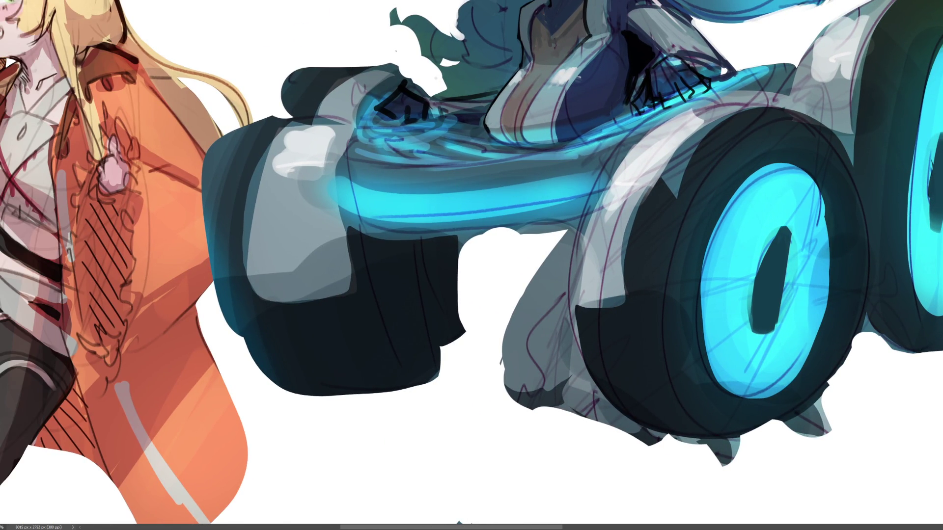
# Paint a dark stroke beneath the vehicle's glowing board, undoing a too-thick attempt
pyautogui.moveTo(456, 238); pyautogui.dragTo(541, 225)
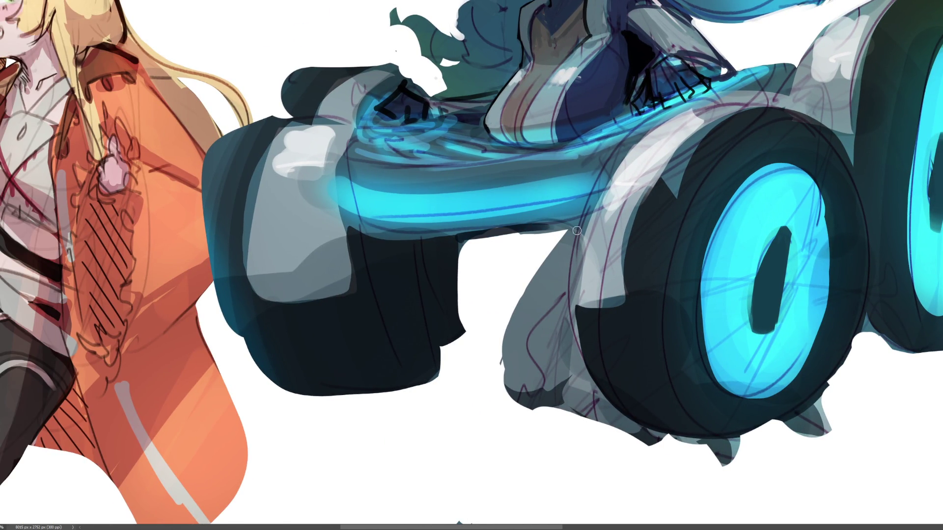
pyautogui.moveTo(472, 233); pyautogui.dragTo(569, 226)
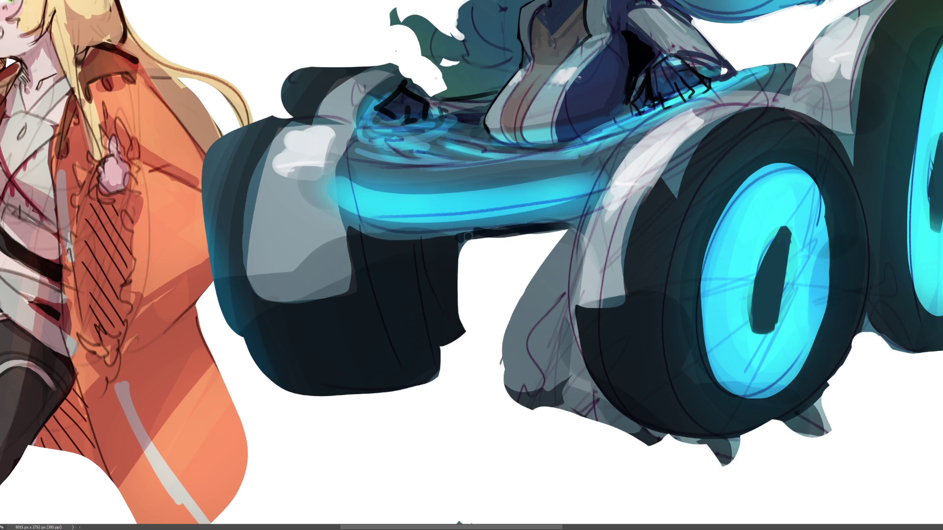
pyautogui.moveTo(472, 237)
pyautogui.mouseDown()
pyautogui.moveTo(522, 236)
pyautogui.moveTo(460, 237)
pyautogui.moveTo(555, 224)
pyautogui.moveTo(545, 223)
pyautogui.moveTo(508, 353)
pyautogui.mouseUp()
pyautogui.hotkey('ctrl', 'z')
# Outline the grey fender's left edge, retrying the stroke several times with undo
pyautogui.moveTo(572, 233); pyautogui.dragTo(502, 377)
pyautogui.hotkey('ctrl', 'z')
pyautogui.moveTo(559, 237); pyautogui.dragTo(501, 375)
pyautogui.hotkey('ctrl', 'z')
pyautogui.moveTo(566, 235); pyautogui.dragTo(503, 378)
pyautogui.hotkey('ctrl', 'z')
pyautogui.moveTo(564, 234)
pyautogui.mouseDown()
pyautogui.moveTo(505, 377)
pyautogui.moveTo(516, 407)
pyautogui.moveTo(669, 449)
pyautogui.mouseUp()
pyautogui.hotkey('ctrl', 'z')
pyautogui.hotkey('ctrl', 'z')
pyautogui.hotkey('ctrl', 'z')
pyautogui.hotkey('ctrl', 'z')
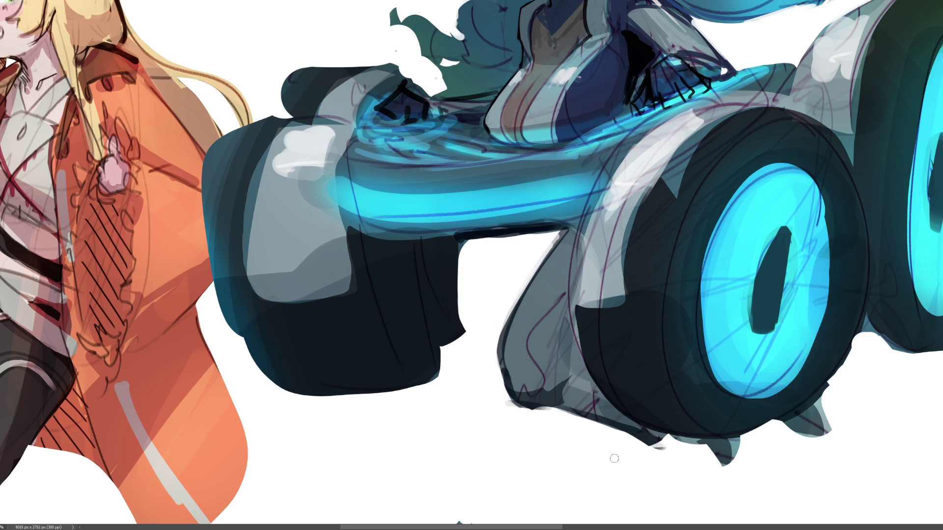
# Draw a thin curved outline along the fender's edge, then zoom out
pyautogui.moveTo(633, 133); pyautogui.dragTo(566, 335)
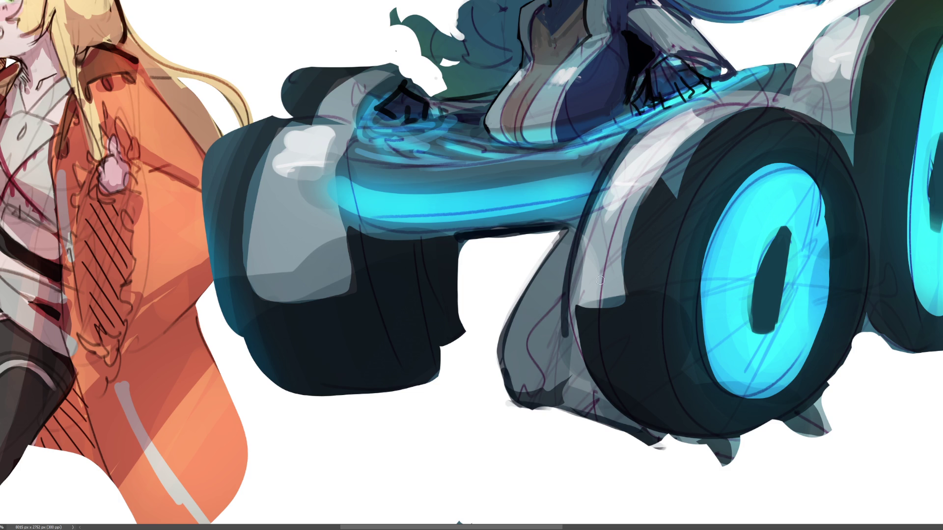
pyautogui.hotkey('ctrl', 'z')
pyautogui.moveTo(632, 129); pyautogui.dragTo(573, 312)
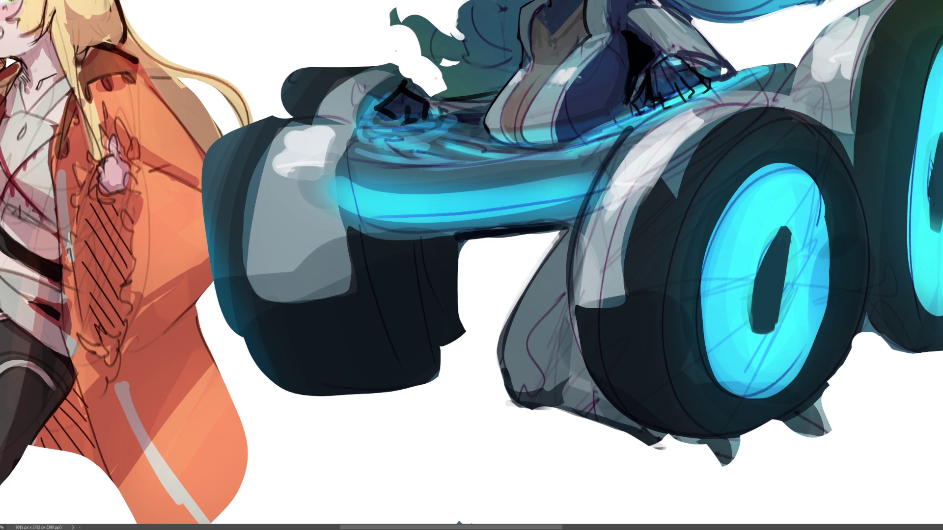
pyautogui.hotkey('ctrl', '-')
pyautogui.hotkey('ctrl', '-')
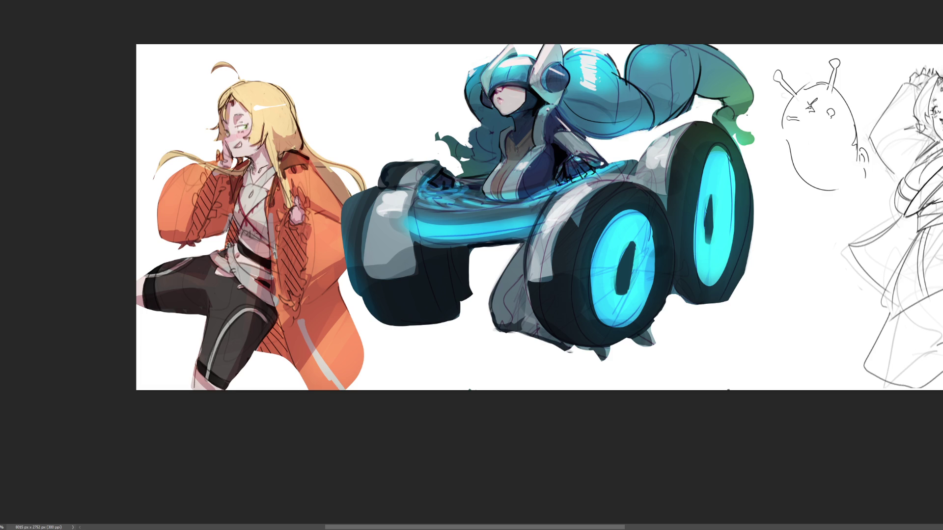
# Fit the whole canvas in the window and enlarge the brush for the next pass
pyautogui.hotkey('ctrl', '0')
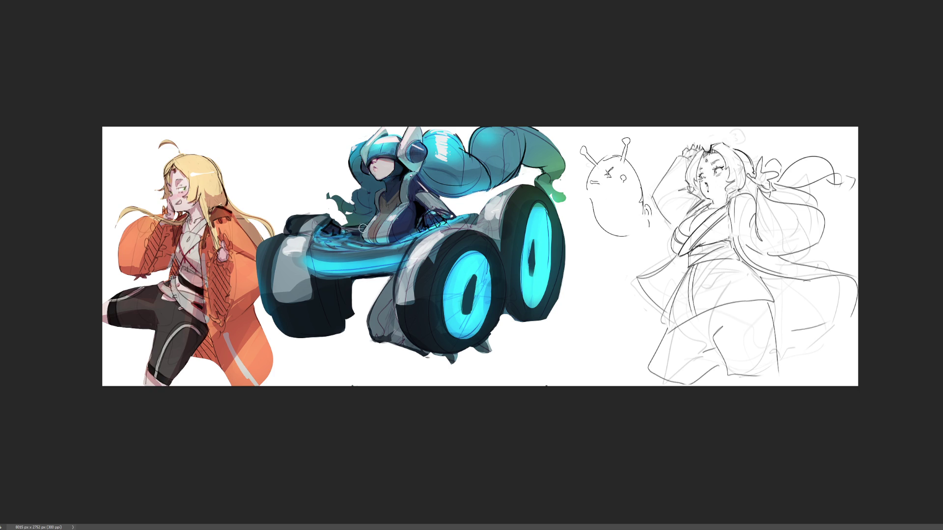
pyautogui.press(']')
pyautogui.press(']')
pyautogui.press(']')
# Paint navy over the rider's chest and neck, then zoom in on the artwork
pyautogui.moveTo(403, 215); pyautogui.dragTo(385, 216)
pyautogui.hotkey('ctrl', '+')
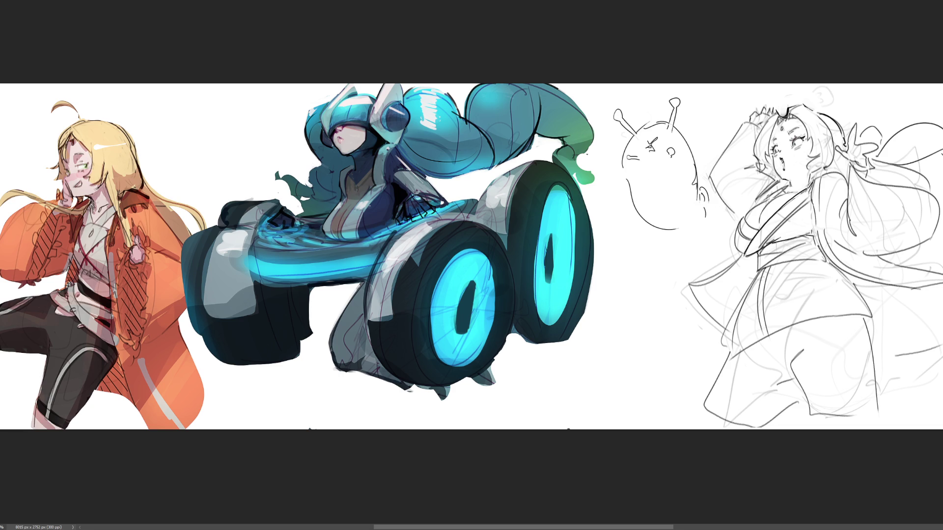
# Free-transform the vehicle layer smaller and higher, then revert it to its previous size
pyautogui.hotkey('ctrl', 't')
pyautogui.moveTo(452, 287); pyautogui.dragTo(472, 296)
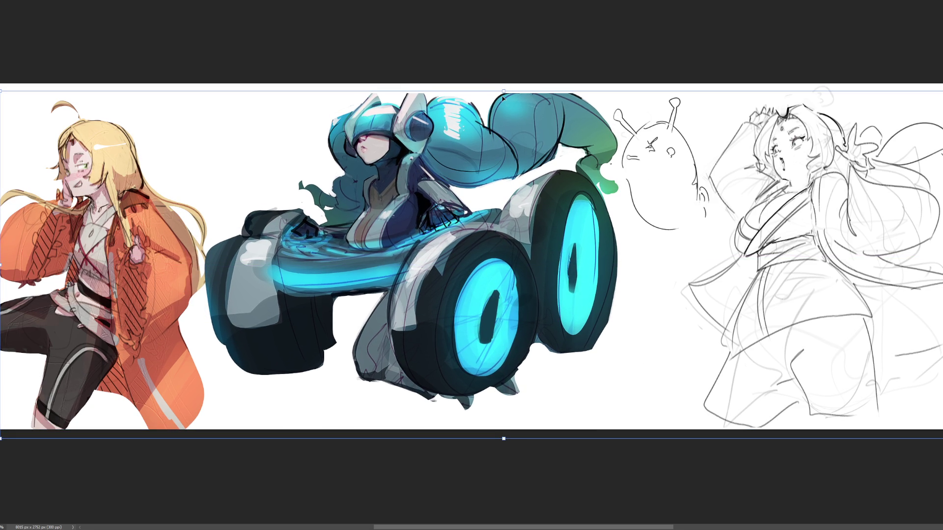
pyautogui.moveTo(503, 90); pyautogui.dragTo(503, 128)
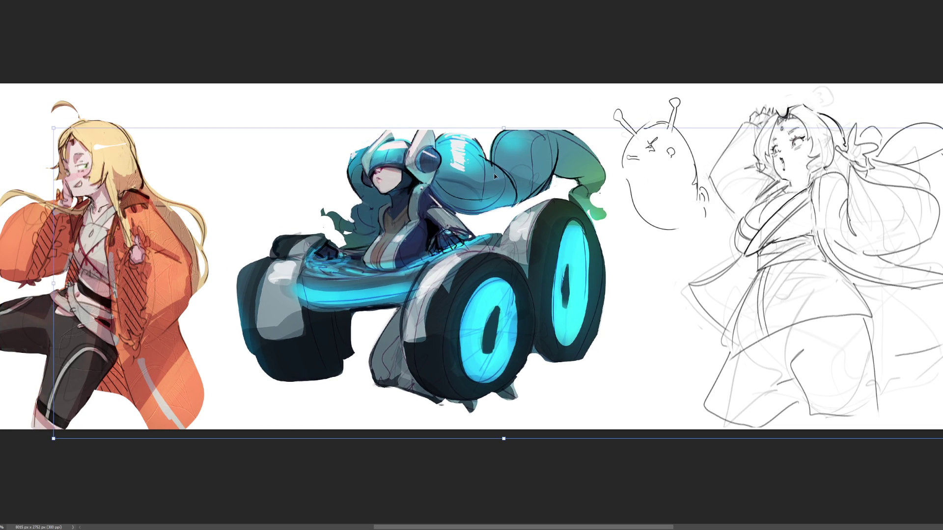
pyautogui.moveTo(493, 175); pyautogui.dragTo(496, 132)
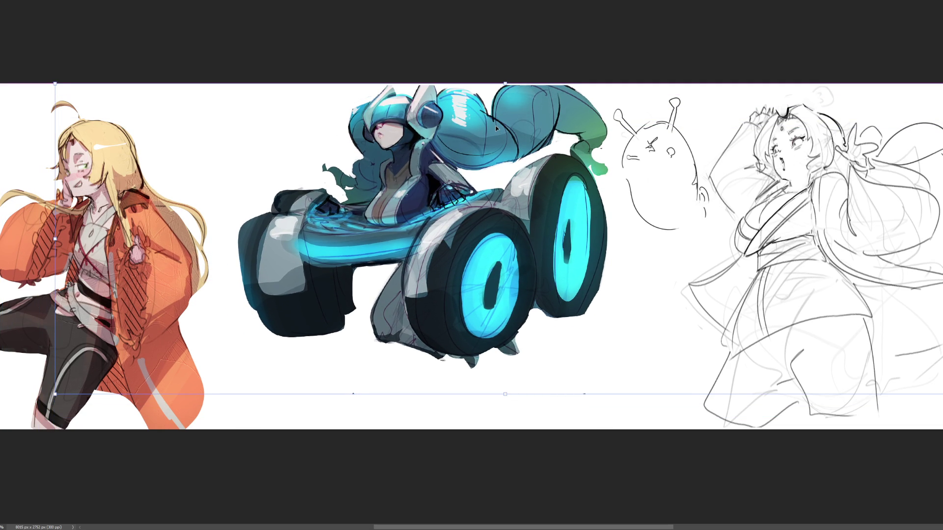
pyautogui.hotkey('shift', 'Up')
pyautogui.hotkey('shift', 'Up')
pyautogui.hotkey('shift', 'Up')
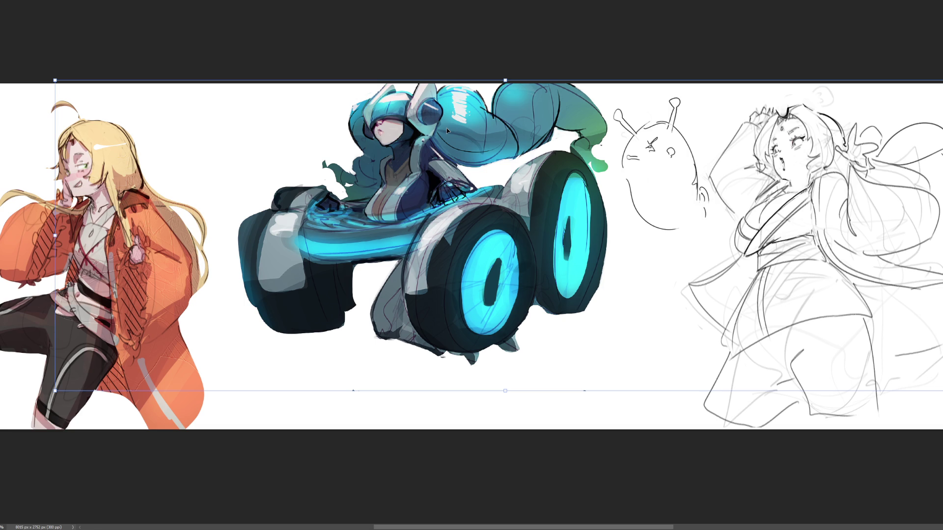
pyautogui.press('Return')
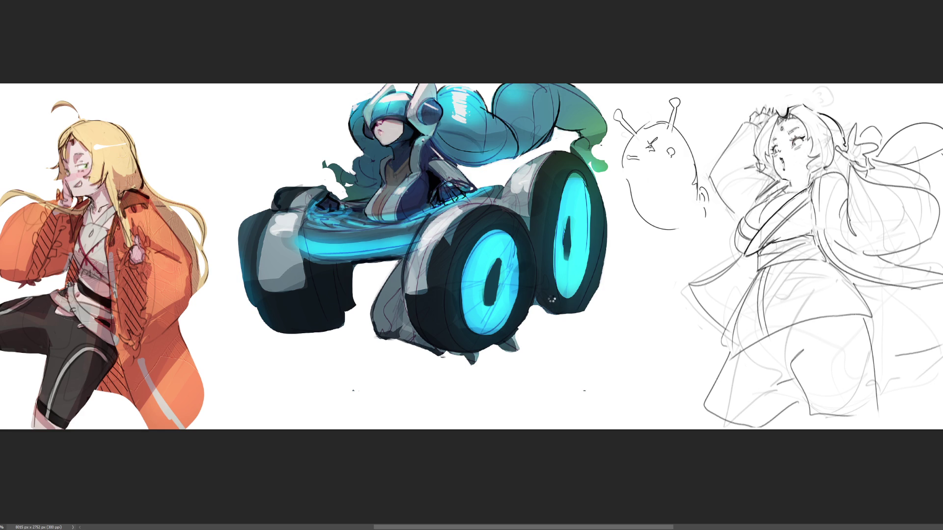
pyautogui.hotkey('ctrl', 'z')
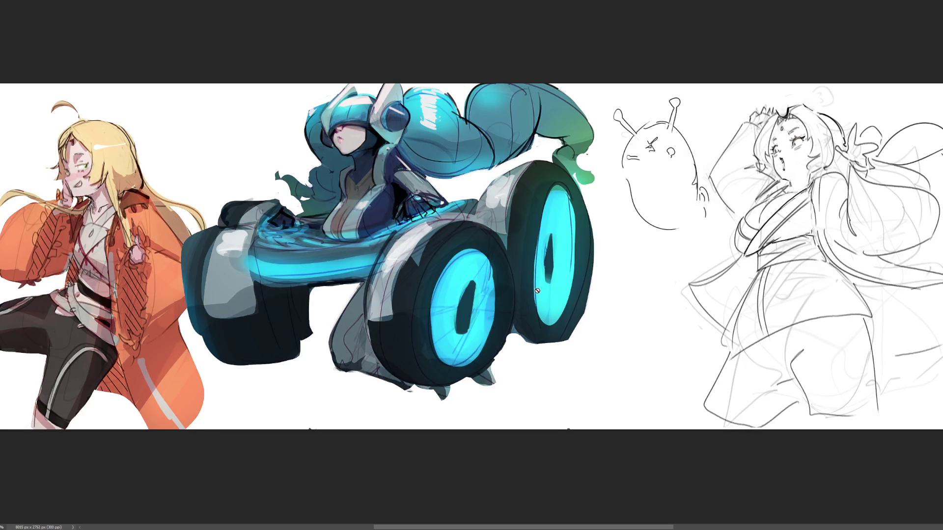
# Select the whole canvas, move the vehicle slightly right, and deselect
pyautogui.hotkey('ctrl', 'a')
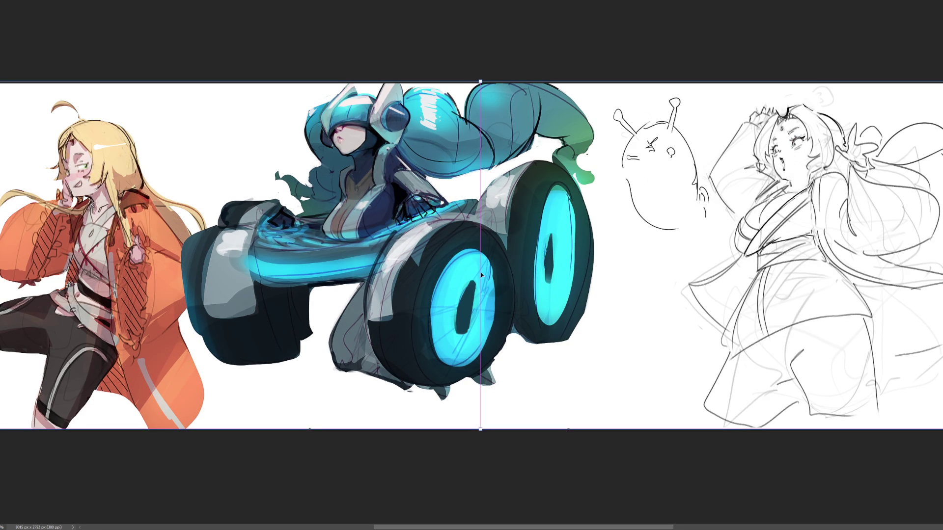
pyautogui.moveTo(480, 275); pyautogui.dragTo(497, 274)
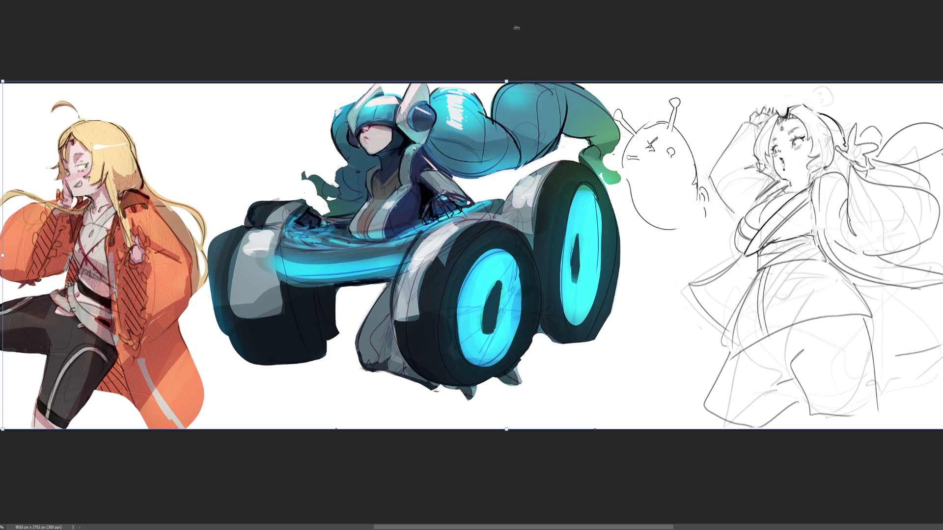
pyautogui.hotkey('ctrl', 'd')
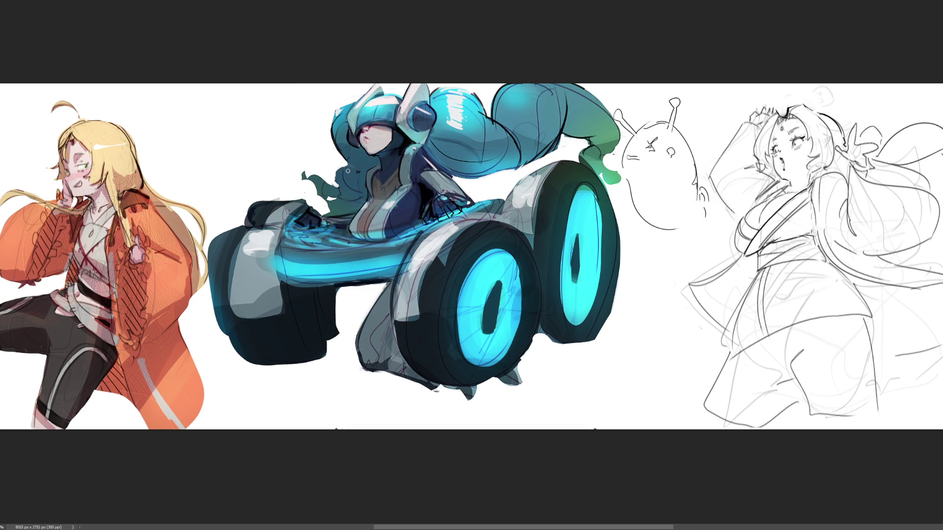
# Mark a straight red line across the blue rider's head, undoing the stray diagonal
pyautogui.moveTo(161, 168); pyautogui.dragTo(666, 169)
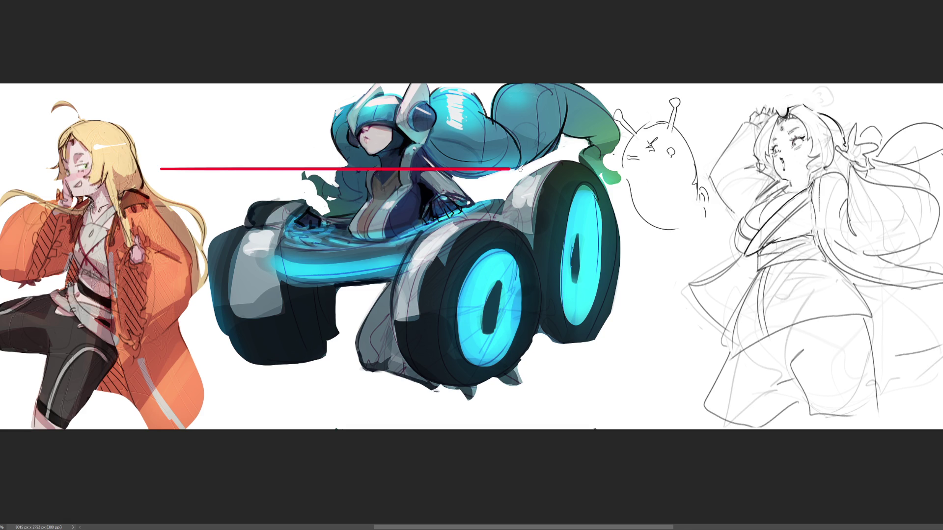
pyautogui.hotkey('ctrl', 'z')
pyautogui.moveTo(212, 172); pyautogui.dragTo(669, 170)
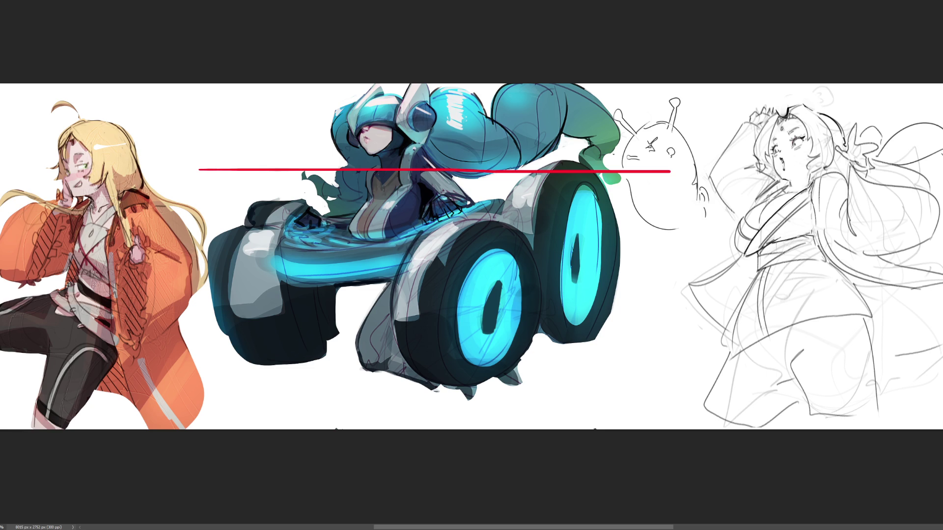
pyautogui.keyDown('shift'); pyautogui.click(2, 249); pyautogui.keyUp('shift')
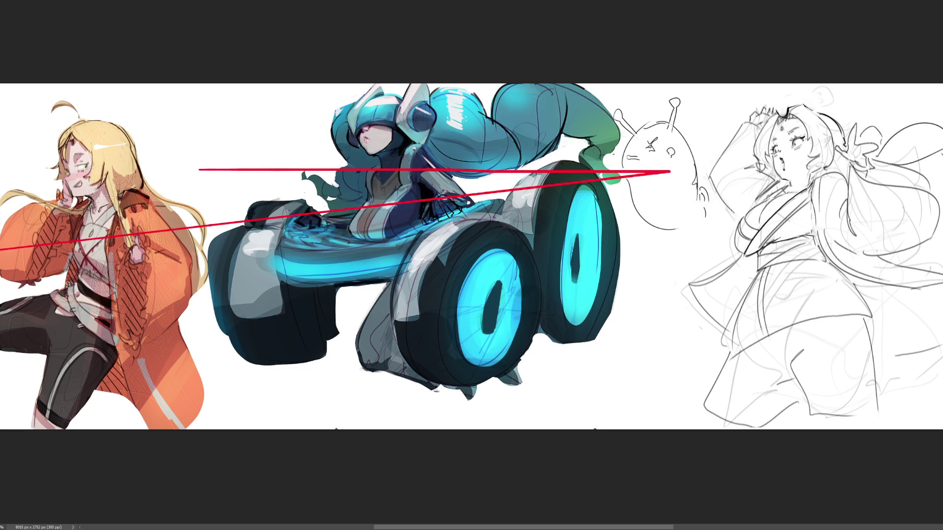
pyautogui.hotkey('ctrl', 'z')
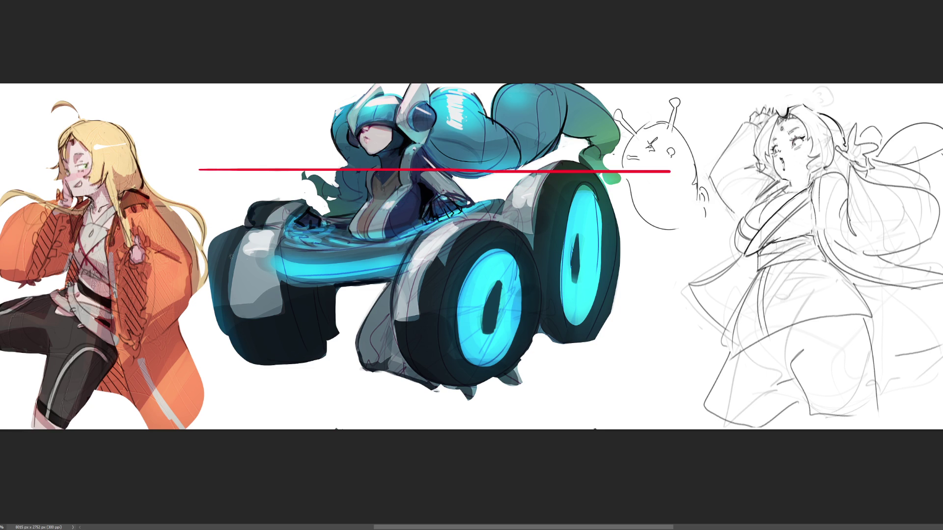
# Mark red lines across the orange girl's chest and under the right sketch, undoing the diagonal
pyautogui.moveTo(2, 240); pyautogui.dragTo(197, 239)
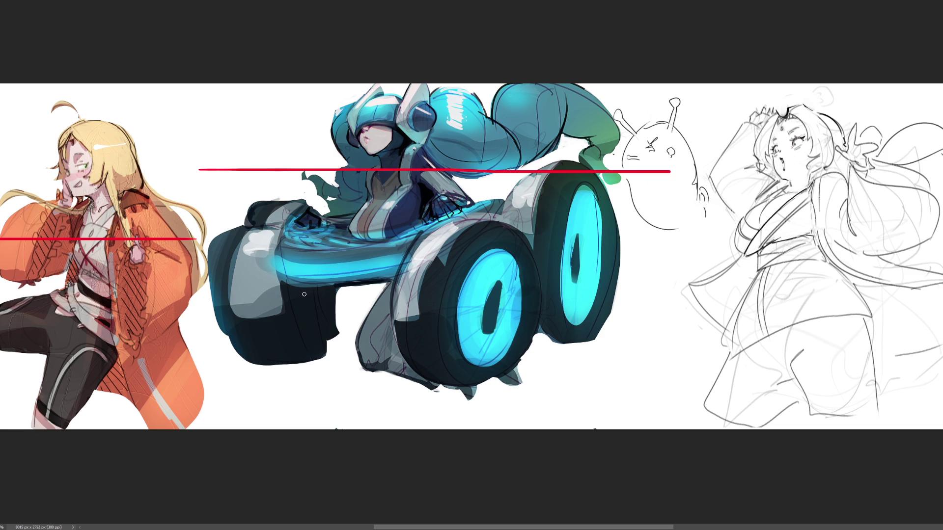
pyautogui.keyDown('shift'); pyautogui.click(641, 423); pyautogui.keyUp('shift')
pyautogui.moveTo(642, 423); pyautogui.dragTo(805, 423)
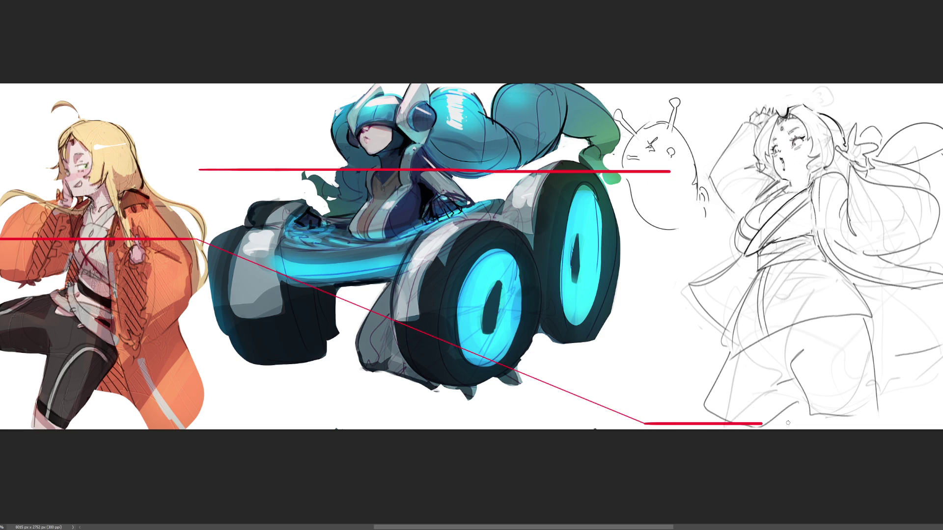
pyautogui.hotkey('ctrl', 'z')
pyautogui.moveTo(653, 424); pyautogui.dragTo(925, 424)
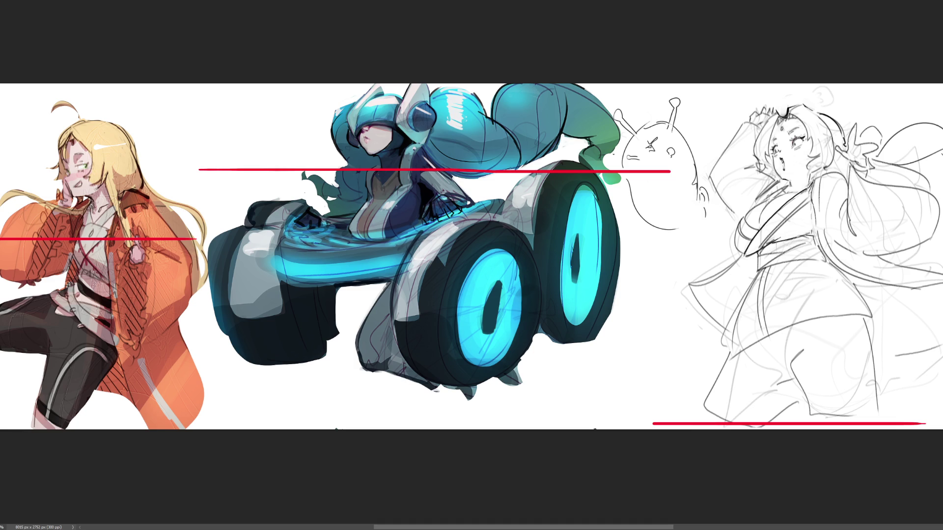
# Loop red strokes around the rider's head and vehicle and across the blonde girl's face and legs
pyautogui.moveTo(242, 160); pyautogui.dragTo(520, 157)
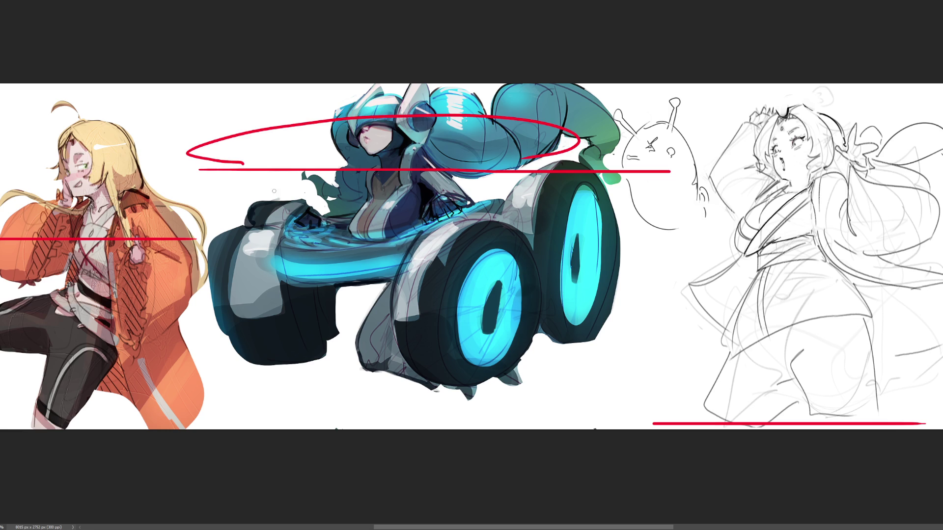
pyautogui.moveTo(270, 190); pyautogui.dragTo(520, 190)
pyautogui.moveTo(237, 276)
pyautogui.mouseDown()
pyautogui.moveTo(184, 305)
pyautogui.moveTo(540, 383)
pyautogui.moveTo(591, 285)
pyautogui.mouseUp()
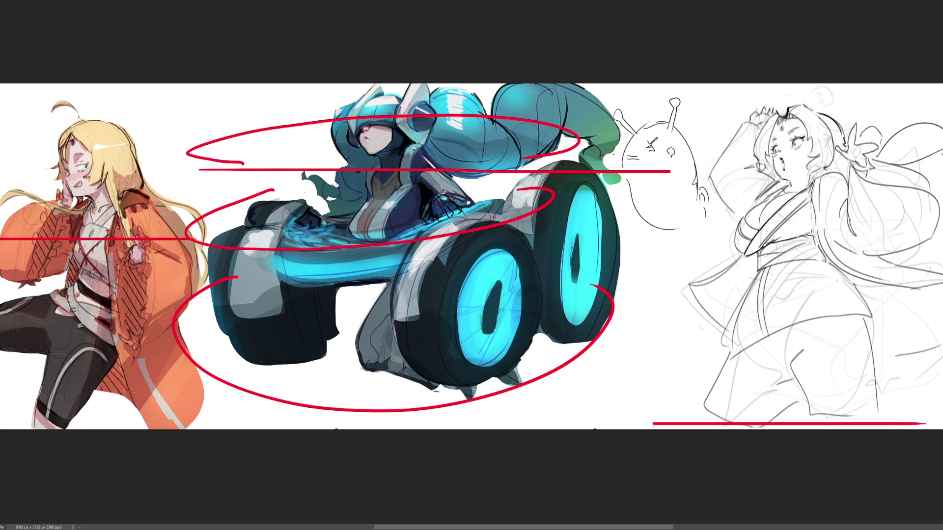
pyautogui.moveTo(3, 327); pyautogui.dragTo(179, 305)
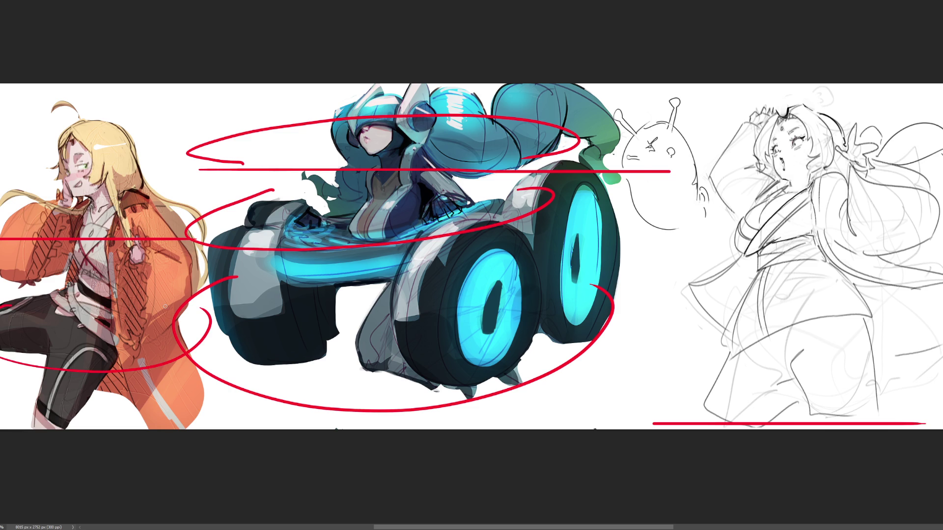
pyautogui.moveTo(17, 186)
pyautogui.mouseDown()
pyautogui.moveTo(1, 185)
pyautogui.moveTo(180, 151)
pyautogui.moveTo(162, 186)
pyautogui.mouseUp()
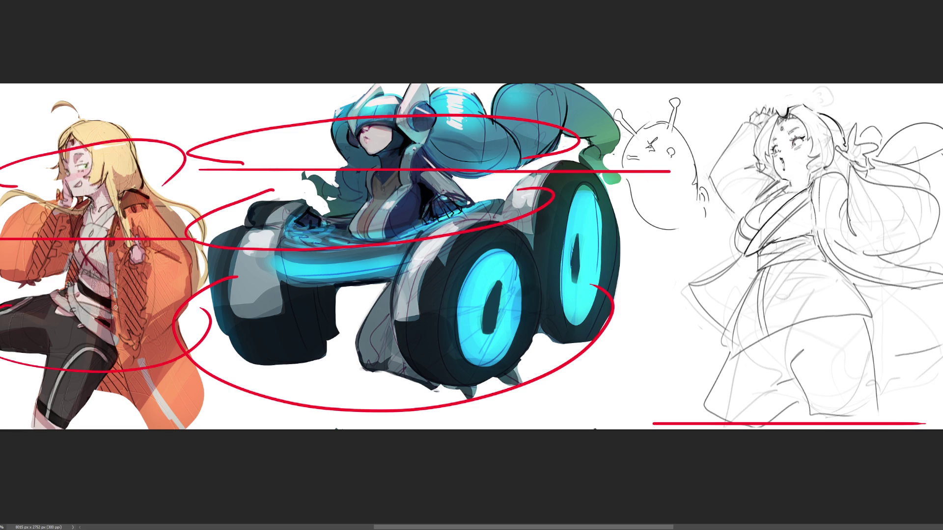
# Loop red strokes over the sketched girl's head, chest and lower body
pyautogui.moveTo(708, 156); pyautogui.dragTo(895, 126)
pyautogui.moveTo(658, 251); pyautogui.dragTo(667, 245)
pyautogui.moveTo(729, 209); pyautogui.dragTo(926, 243)
pyautogui.moveTo(681, 367); pyautogui.dragTo(865, 403)
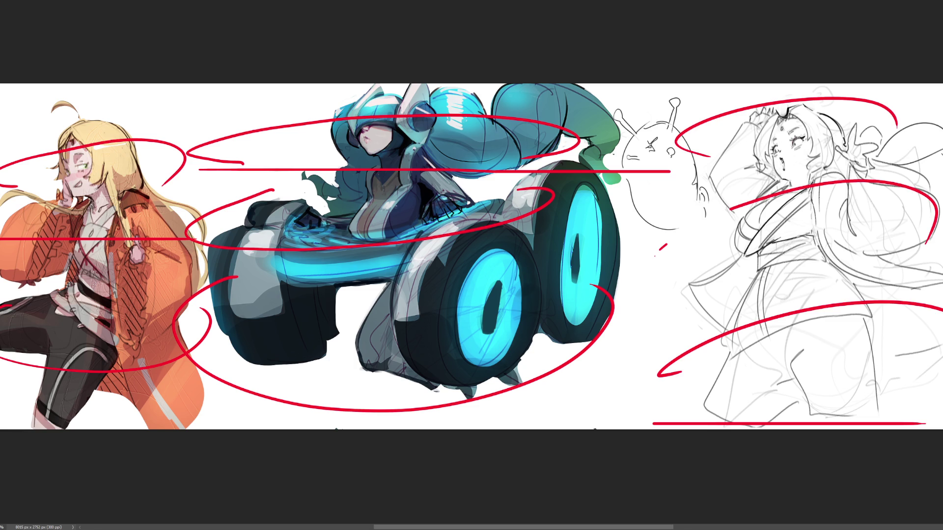
pyautogui.moveTo(678, 262)
pyautogui.mouseDown()
pyautogui.moveTo(903, 185)
pyautogui.moveTo(934, 255)
pyautogui.mouseUp()
pyautogui.moveTo(692, 151)
pyautogui.mouseDown()
pyautogui.moveTo(758, 105)
pyautogui.moveTo(932, 177)
pyautogui.mouseUp()
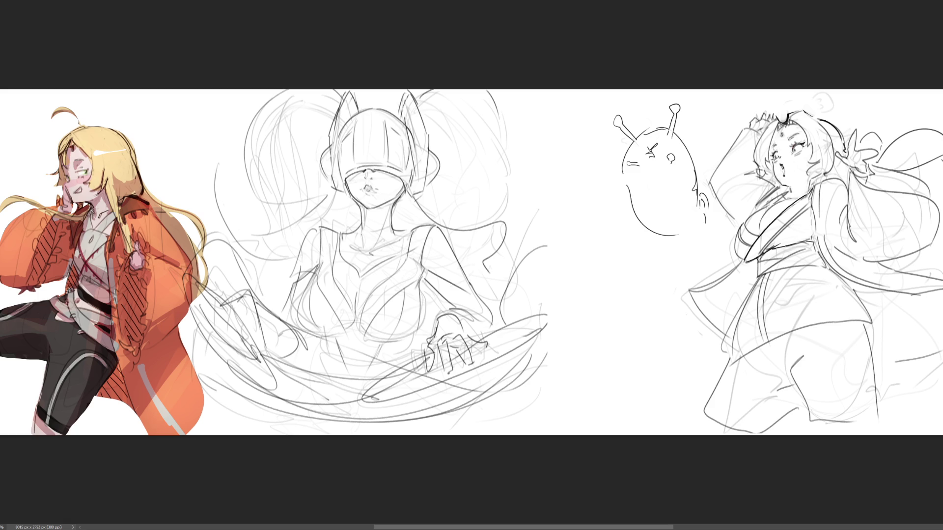
# Draw trial red strokes on the pencil rider, undo them, and step back to the head-studies page
pyautogui.moveTo(214, 293); pyautogui.dragTo(539, 292)
pyautogui.moveTo(236, 313)
pyautogui.mouseDown()
pyautogui.moveTo(202, 329)
pyautogui.moveTo(344, 383)
pyautogui.moveTo(528, 342)
pyautogui.moveTo(492, 323)
pyautogui.mouseUp()
pyautogui.moveTo(253, 210)
pyautogui.mouseDown()
pyautogui.moveTo(294, 137)
pyautogui.moveTo(518, 151)
pyautogui.moveTo(506, 194)
pyautogui.mouseUp()
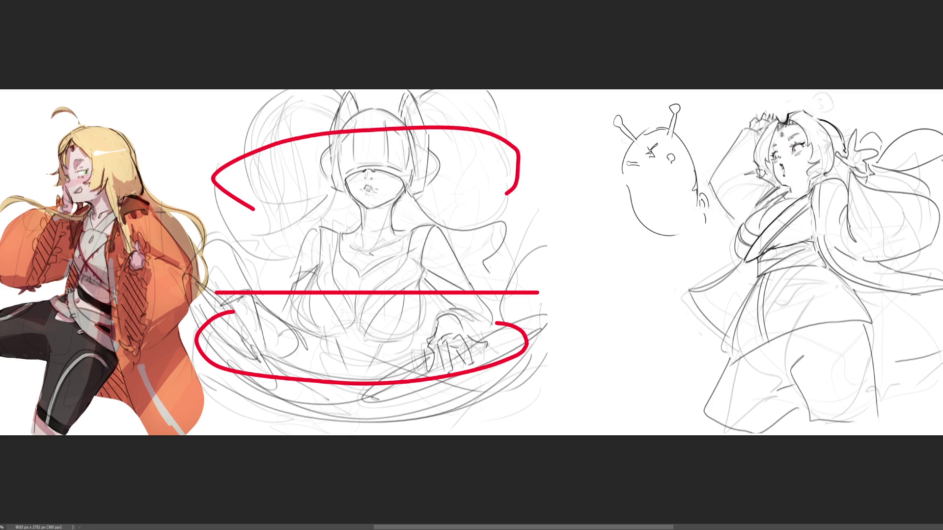
pyautogui.hotkey('ctrl', 'z')
pyautogui.hotkey('ctrl', 'z')
pyautogui.hotkey('ctrl', 'z')
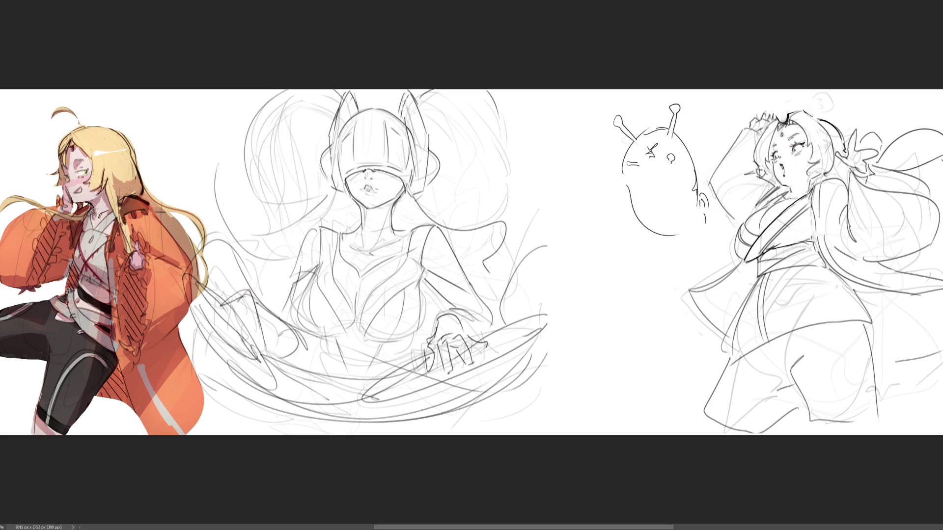
pyautogui.hotkey('ctrl', 'z')
pyautogui.hotkey('ctrl', 'z')
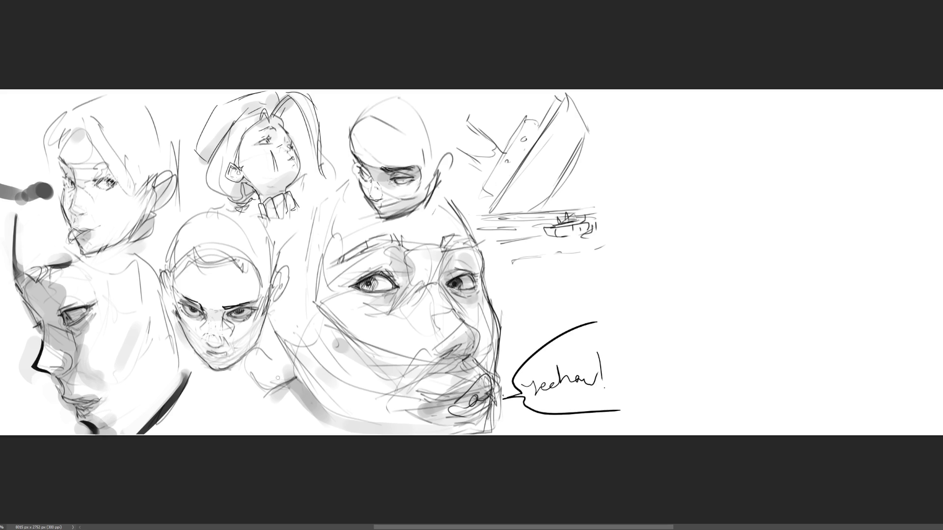
# Draw red lines and hooks across the lower head studies, the large face and the top heads
pyautogui.moveTo(262, 391); pyautogui.dragTo(566, 390)
pyautogui.moveTo(265, 366)
pyautogui.mouseDown()
pyautogui.moveTo(227, 353)
pyautogui.moveTo(511, 353)
pyautogui.moveTo(521, 378)
pyautogui.mouseUp()
pyautogui.moveTo(258, 293)
pyautogui.mouseDown()
pyautogui.moveTo(243, 279)
pyautogui.moveTo(550, 267)
pyautogui.moveTo(533, 276)
pyautogui.mouseUp()
pyautogui.moveTo(245, 206); pyautogui.dragTo(380, 188)
pyautogui.moveTo(456, 185)
pyautogui.mouseDown()
pyautogui.moveTo(507, 194)
pyautogui.moveTo(476, 212)
pyautogui.mouseUp()
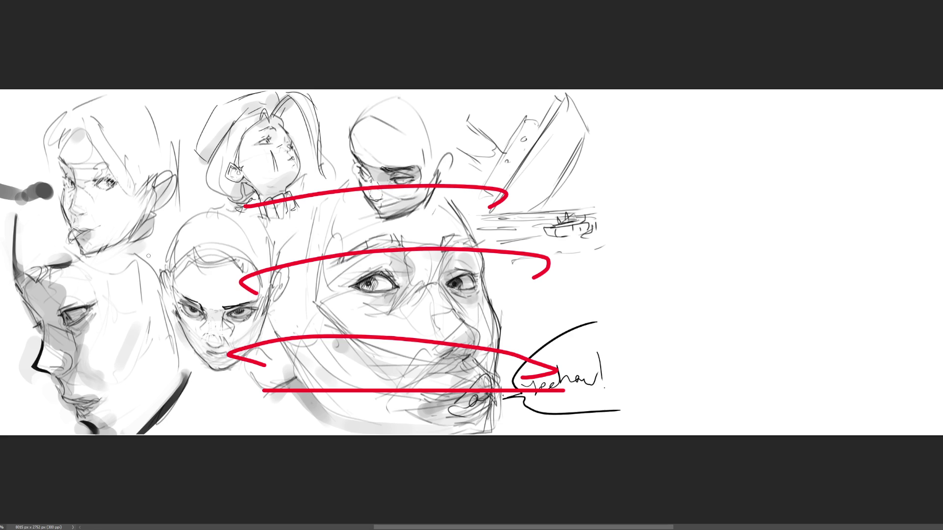
# Mark a red line across the upper-left heads and loop strokes down the middle face
pyautogui.moveTo(136, 232); pyautogui.dragTo(267, 235)
pyautogui.hotkey('ctrl', 'z')
pyautogui.moveTo(134, 209); pyautogui.dragTo(302, 208)
pyautogui.moveTo(148, 246)
pyautogui.mouseDown()
pyautogui.moveTo(124, 262)
pyautogui.moveTo(250, 287)
pyautogui.mouseUp()
pyautogui.moveTo(134, 299)
pyautogui.mouseDown()
pyautogui.moveTo(184, 346)
pyautogui.moveTo(279, 331)
pyautogui.mouseUp()
pyautogui.moveTo(150, 340)
pyautogui.mouseDown()
pyautogui.moveTo(165, 378)
pyautogui.moveTo(303, 374)
pyautogui.mouseUp()
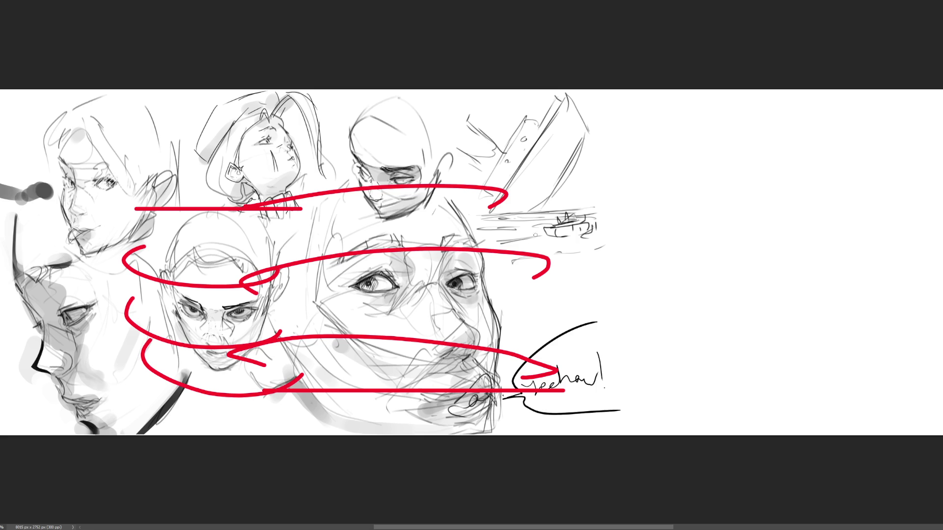
# Draw a long red line past the ship sketch, circle the boat, then select the whole canvas
pyautogui.moveTo(480, 218); pyautogui.dragTo(628, 212)
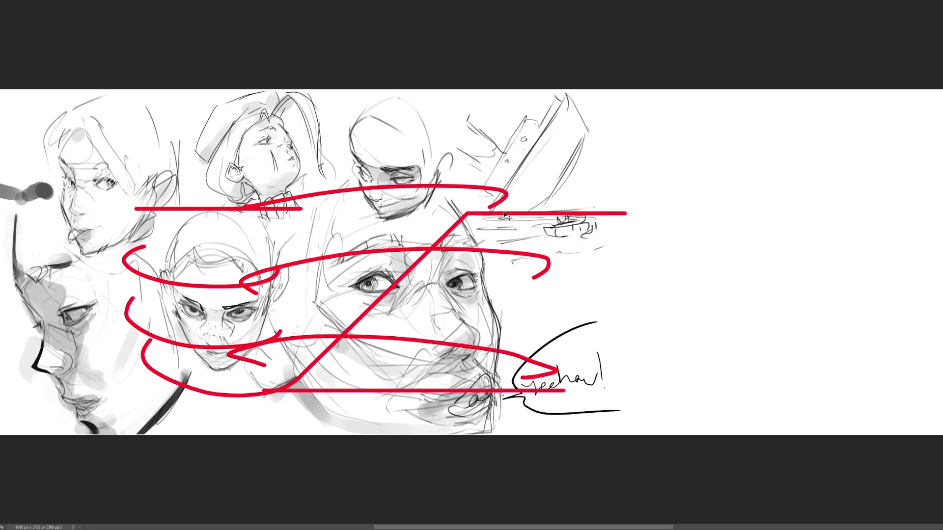
pyautogui.hotkey('ctrl', 'z')
pyautogui.moveTo(462, 217); pyautogui.dragTo(778, 217)
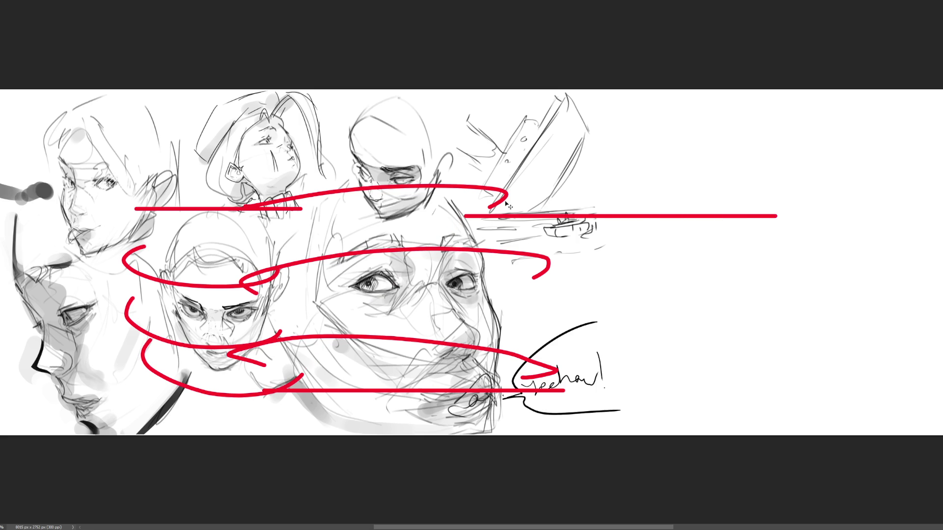
pyautogui.hotkey('ctrl', 'z')
pyautogui.moveTo(453, 209); pyautogui.dragTo(935, 209)
pyautogui.moveTo(560, 219)
pyautogui.mouseDown()
pyautogui.moveTo(540, 223)
pyautogui.moveTo(567, 242)
pyautogui.moveTo(617, 230)
pyautogui.moveTo(576, 218)
pyautogui.mouseUp()
pyautogui.moveTo(471, 171)
pyautogui.mouseDown()
pyautogui.moveTo(456, 158)
pyautogui.moveTo(627, 150)
pyautogui.moveTo(561, 167)
pyautogui.mouseUp()
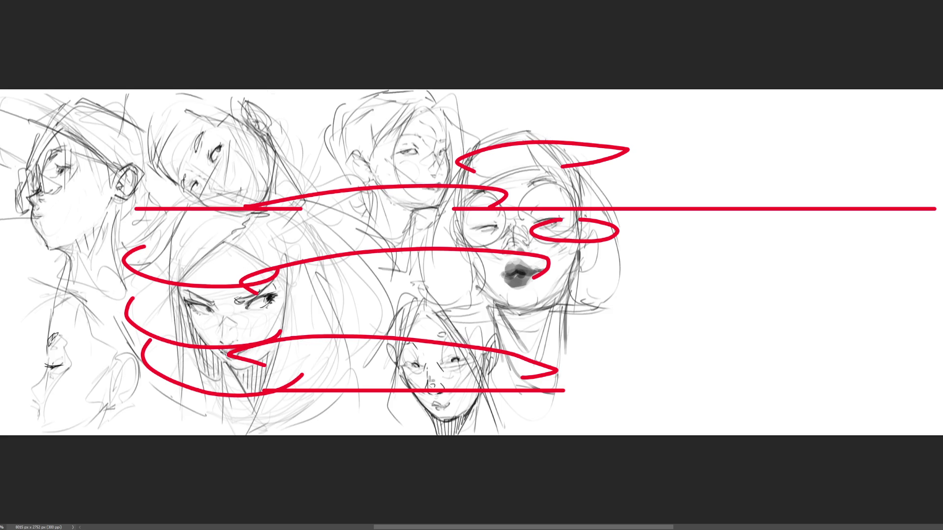
pyautogui.hotkey('ctrl', 'a')
# Clear the red strokes, then trace red flow curves over the right-hand glasses face and below it
pyautogui.press('Delete')
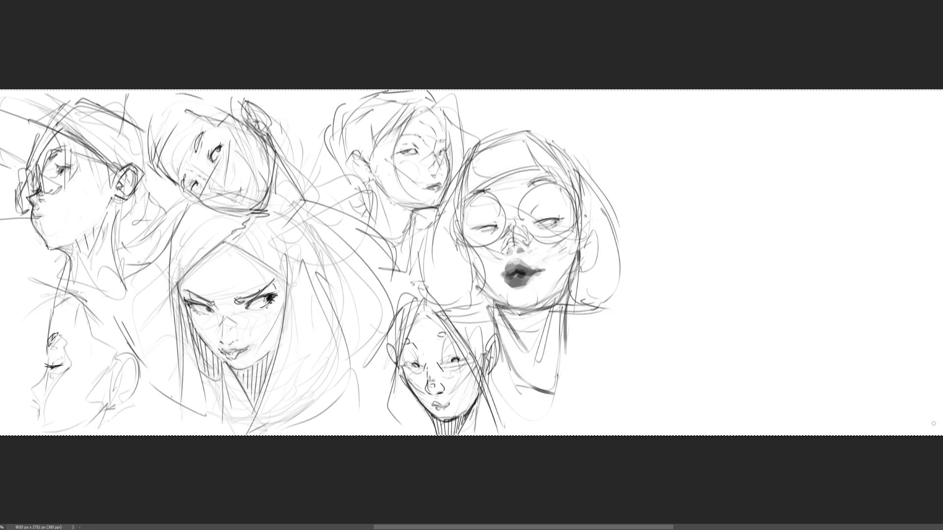
pyautogui.moveTo(452, 315); pyautogui.dragTo(667, 315)
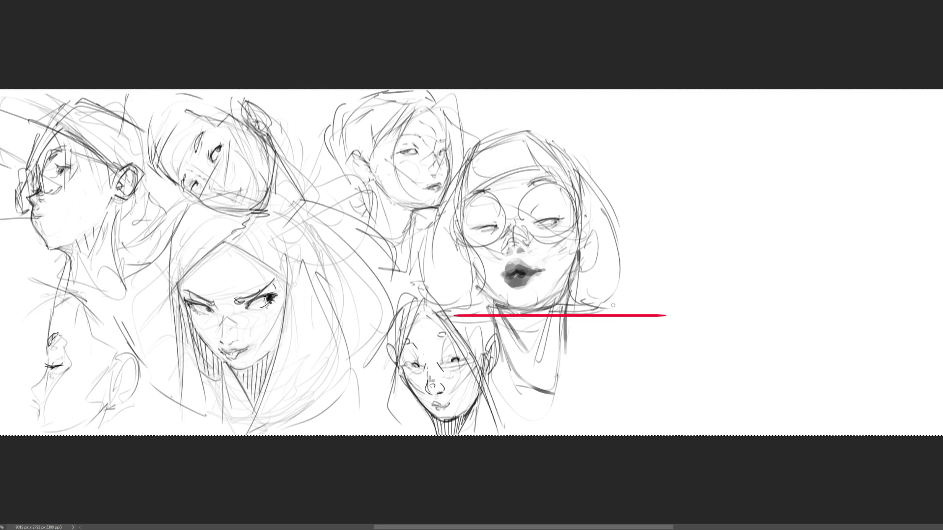
pyautogui.moveTo(462, 297)
pyautogui.mouseDown()
pyautogui.moveTo(546, 272)
pyautogui.moveTo(648, 274)
pyautogui.mouseUp()
pyautogui.moveTo(453, 262)
pyautogui.mouseDown()
pyautogui.moveTo(558, 233)
pyautogui.moveTo(656, 237)
pyautogui.mouseUp()
pyautogui.moveTo(434, 214)
pyautogui.mouseDown()
pyautogui.moveTo(604, 184)
pyautogui.moveTo(628, 206)
pyautogui.mouseUp()
pyautogui.moveTo(433, 183); pyautogui.dragTo(551, 162)
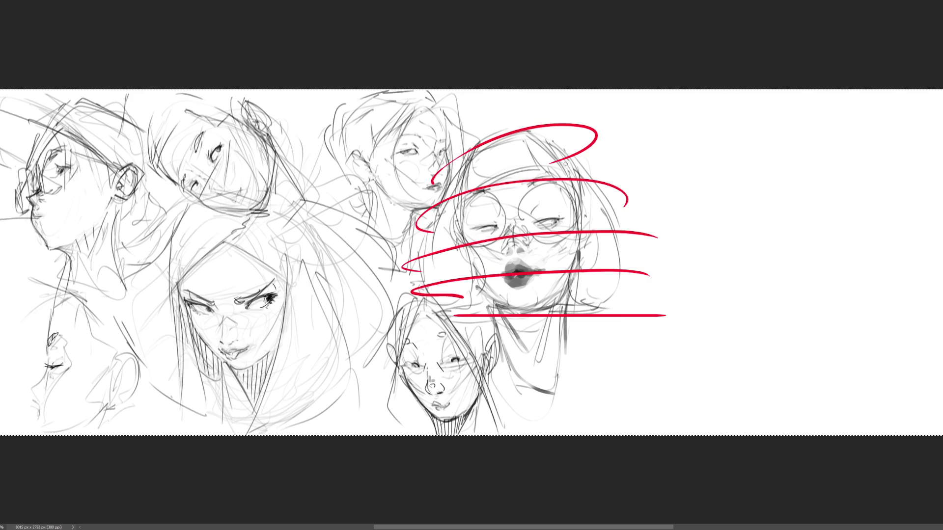
pyautogui.moveTo(494, 330); pyautogui.dragTo(638, 339)
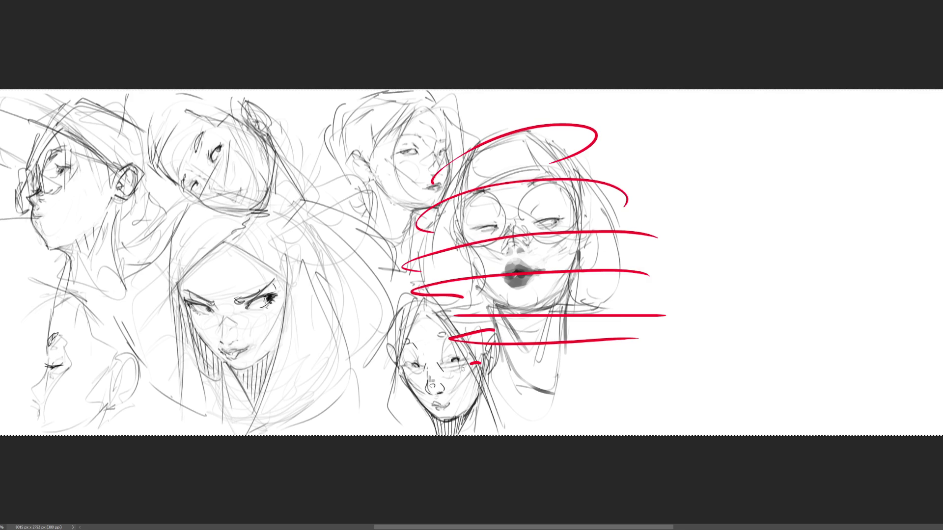
pyautogui.moveTo(480, 361); pyautogui.dragTo(626, 386)
pyautogui.moveTo(452, 407); pyautogui.dragTo(637, 381)
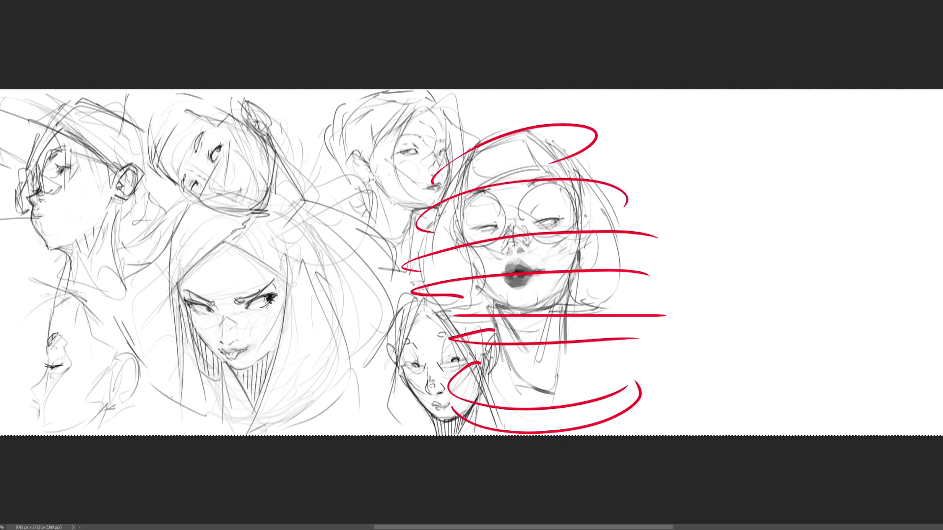
# Trace red flow loops across the lower-left faces
pyautogui.moveTo(164, 199); pyautogui.dragTo(384, 199)
pyautogui.moveTo(174, 207); pyautogui.dragTo(358, 218)
pyautogui.moveTo(139, 254); pyautogui.dragTo(329, 279)
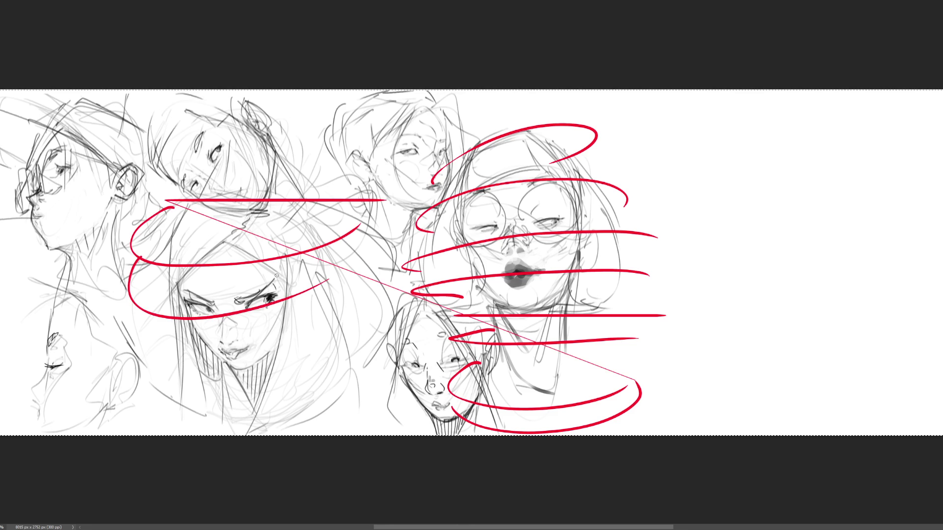
pyautogui.moveTo(130, 310); pyautogui.dragTo(348, 308)
pyautogui.moveTo(129, 372)
pyautogui.mouseDown()
pyautogui.moveTo(237, 414)
pyautogui.moveTo(360, 357)
pyautogui.mouseUp()
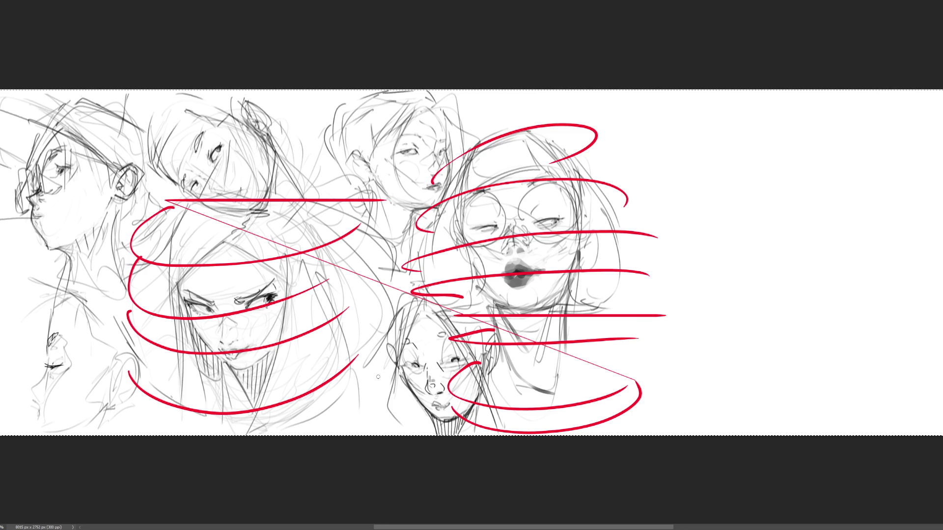
# Trace red loops up the leftmost face with an arc over the top-left head
pyautogui.moveTo(6, 298); pyautogui.dragTo(160, 298)
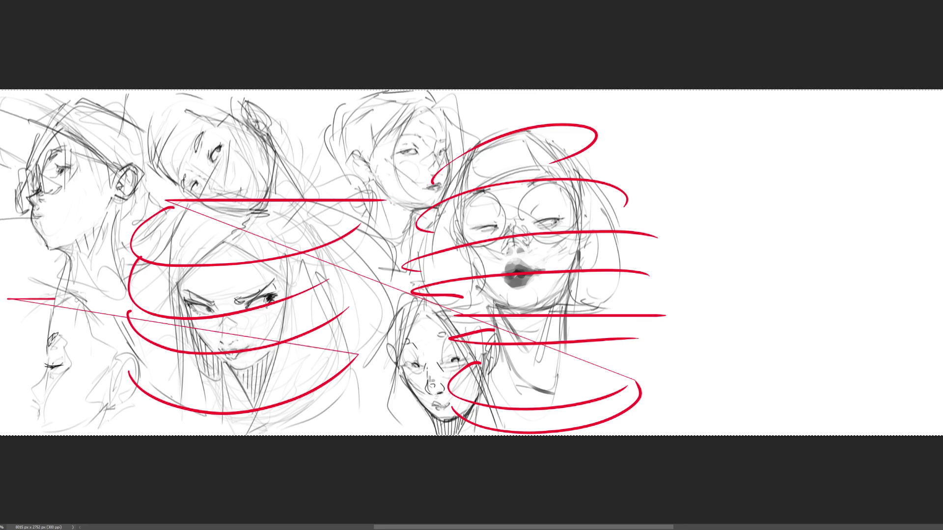
pyautogui.moveTo(41, 295); pyautogui.dragTo(172, 255)
pyautogui.click(53, 259)
pyautogui.moveTo(1, 227); pyautogui.dragTo(174, 201)
pyautogui.moveTo(31, 183)
pyautogui.mouseDown()
pyautogui.moveTo(15, 146)
pyautogui.moveTo(157, 120)
pyautogui.mouseUp()
pyautogui.moveTo(19, 118)
pyautogui.mouseDown()
pyautogui.moveTo(61, 94)
pyautogui.moveTo(150, 106)
pyautogui.mouseUp()
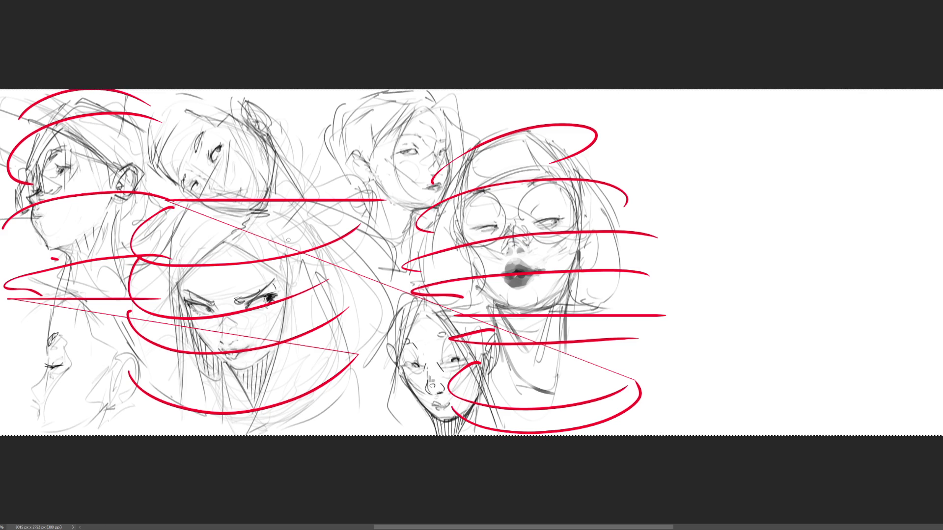
# Link a red line to the middle faces and trace curled and horizontal flow strokes over them
pyautogui.moveTo(150, 104)
pyautogui.mouseDown()
pyautogui.moveTo(313, 153)
pyautogui.moveTo(501, 153)
pyautogui.mouseUp()
pyautogui.moveTo(321, 169)
pyautogui.mouseDown()
pyautogui.moveTo(310, 173)
pyautogui.moveTo(463, 175)
pyautogui.mouseUp()
pyautogui.moveTo(322, 188)
pyautogui.mouseDown()
pyautogui.moveTo(375, 201)
pyautogui.moveTo(451, 198)
pyautogui.mouseUp()
pyautogui.moveTo(320, 222); pyautogui.dragTo(434, 226)
pyautogui.moveTo(305, 142); pyautogui.dragTo(461, 133)
pyautogui.moveTo(317, 127); pyautogui.dragTo(450, 110)
pyautogui.moveTo(319, 110); pyautogui.dragTo(421, 93)
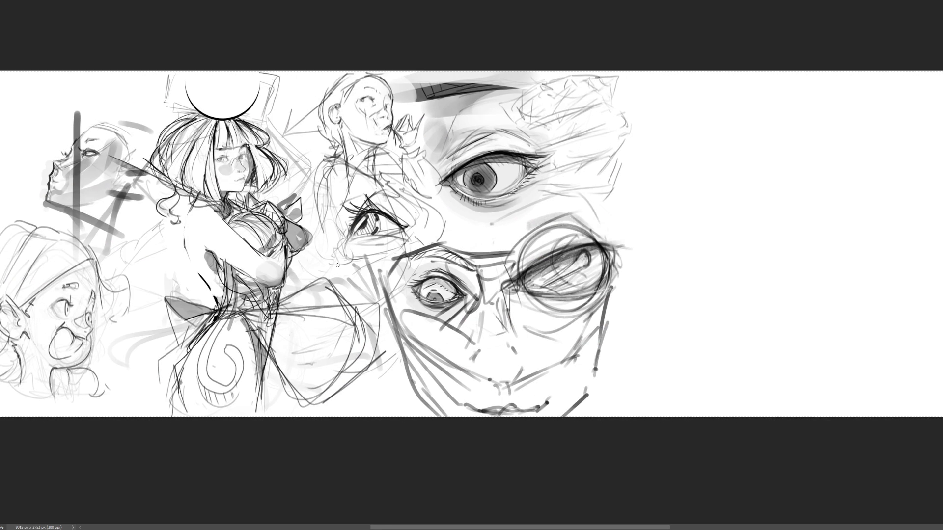
pyautogui.moveTo(317, 273)
pyautogui.mouseDown()
pyautogui.moveTo(476, 274)
pyautogui.moveTo(446, 240)
pyautogui.mouseUp()
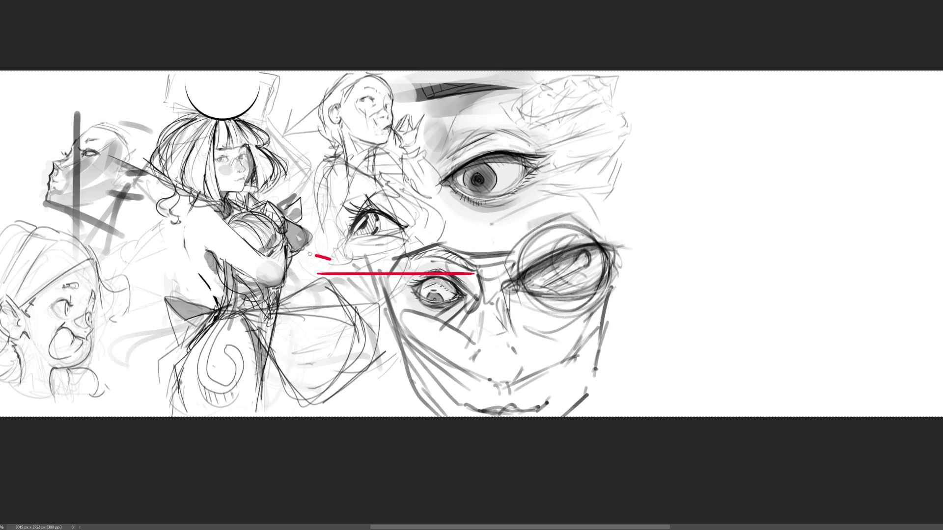
pyautogui.moveTo(333, 220)
pyautogui.mouseDown()
pyautogui.moveTo(464, 182)
pyautogui.moveTo(451, 194)
pyautogui.mouseUp()
pyautogui.moveTo(308, 165); pyautogui.dragTo(424, 131)
pyautogui.moveTo(307, 113)
pyautogui.mouseDown()
pyautogui.moveTo(417, 79)
pyautogui.moveTo(399, 99)
pyautogui.mouseUp()
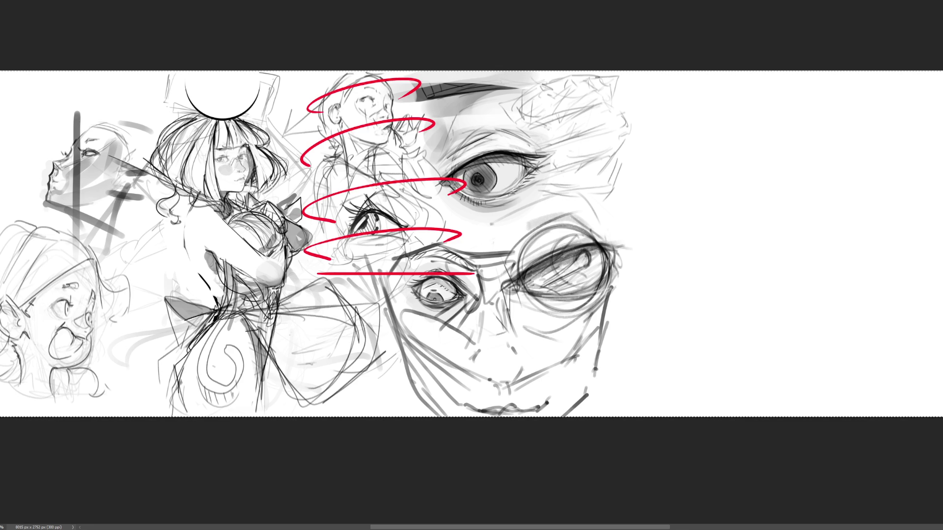
pyautogui.moveTo(71, 120)
pyautogui.mouseDown()
pyautogui.moveTo(318, 123)
pyautogui.moveTo(221, 159)
pyautogui.moveTo(307, 137)
pyautogui.mouseUp()
pyautogui.moveTo(139, 177)
pyautogui.mouseDown()
pyautogui.moveTo(221, 214)
pyautogui.moveTo(306, 193)
pyautogui.mouseUp()
pyautogui.moveTo(140, 233); pyautogui.dragTo(324, 255)
pyautogui.moveTo(156, 320)
pyautogui.mouseDown()
pyautogui.moveTo(137, 323)
pyautogui.moveTo(321, 350)
pyautogui.mouseUp()
pyautogui.moveTo(107, 379)
pyautogui.mouseDown()
pyautogui.moveTo(123, 404)
pyautogui.moveTo(271, 417)
pyautogui.mouseUp()
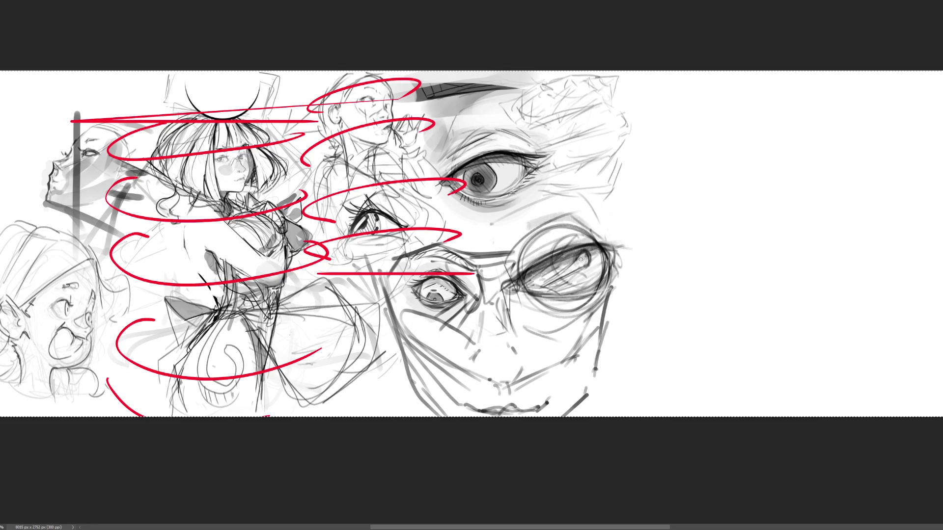
pyautogui.hotkey('ctrl', 'z')
pyautogui.hotkey('ctrl', 'z')
pyautogui.hotkey('ctrl', 'z')
pyautogui.hotkey('ctrl', 'z')
pyautogui.hotkey('ctrl', 'z')
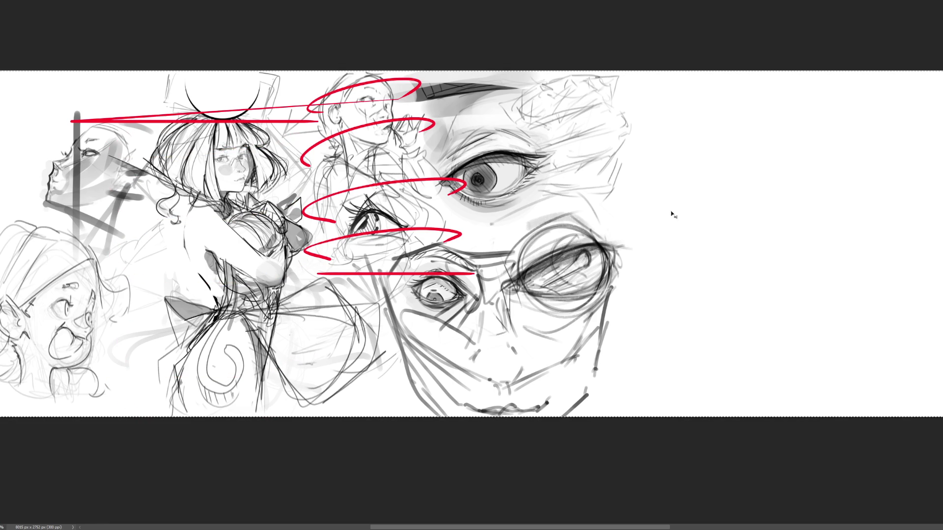
pyautogui.hotkey('ctrl', 'z')
pyautogui.hotkey('ctrl', 'z')
pyautogui.hotkey('ctrl', 'z')
pyautogui.hotkey('ctrl', 'z')
pyautogui.hotkey('ctrl', 'z')
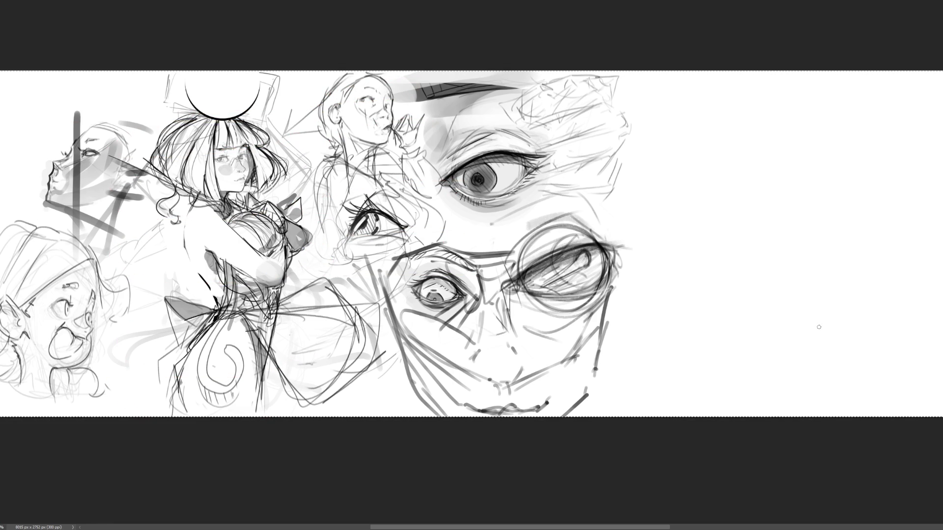
pyautogui.hotkey('ctrl', 'd')
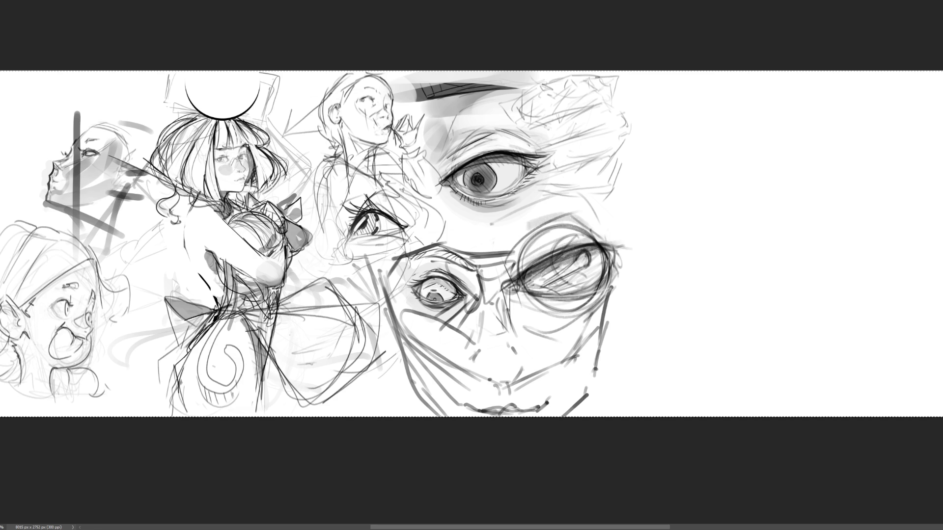
pyautogui.scroll(3, 472, 265)
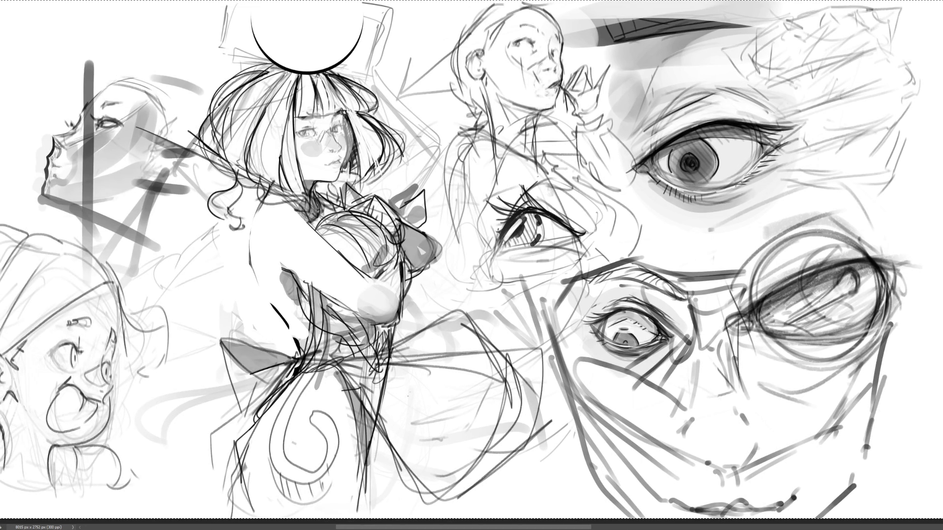
# Delete the sketches and step back through history past the game reference and blue kart
pyautogui.press('Delete')
pyautogui.hotkey('ctrl', 'v')
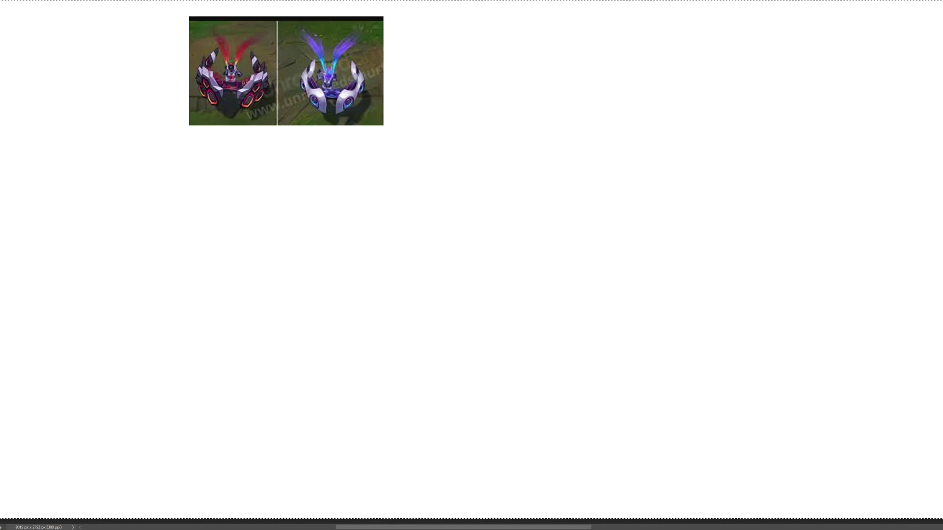
pyautogui.hotkey('ctrl', 'z')
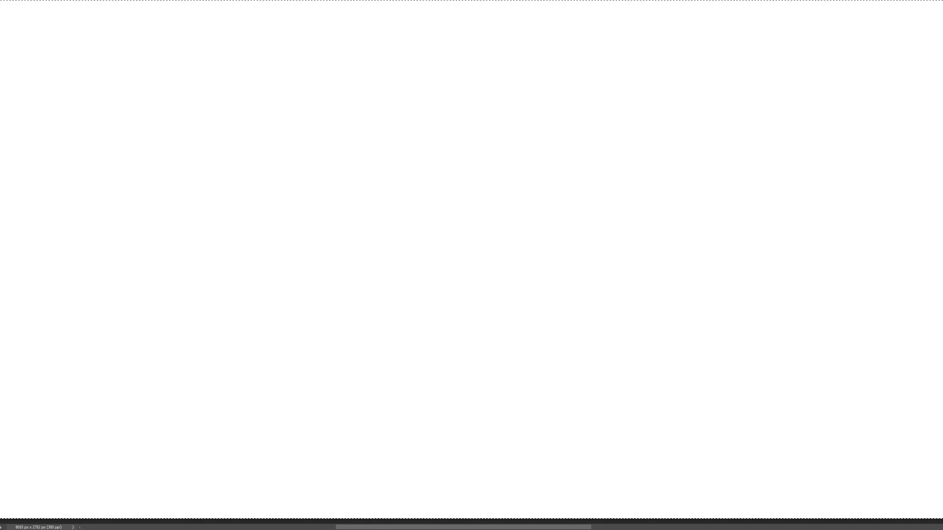
pyautogui.hotkey('ctrl', 'z')
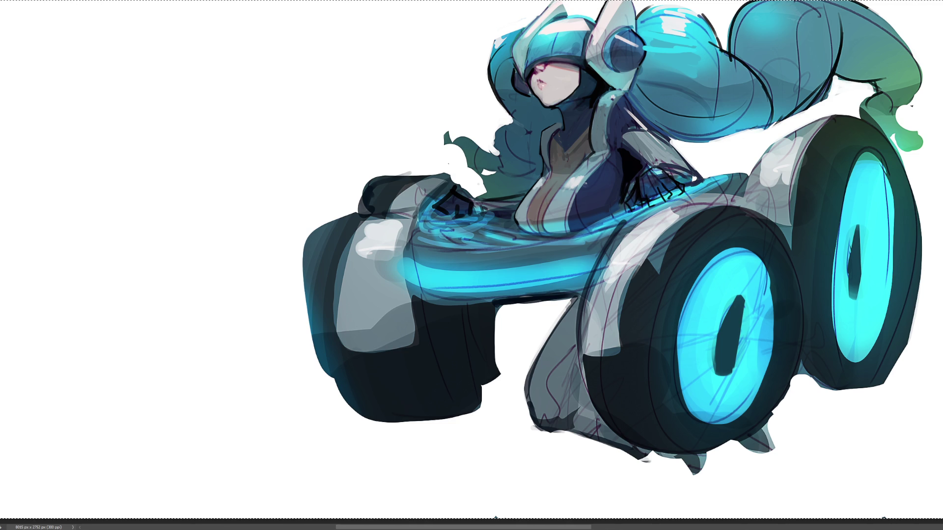
pyautogui.hotkey('ctrl', 'z')
pyautogui.hotkey('ctrl', 'z')
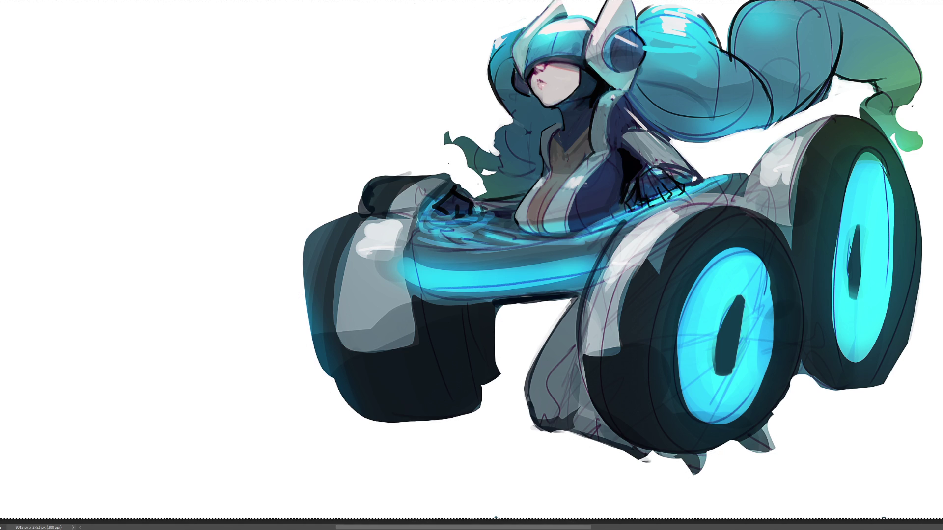
pyautogui.hotkey('ctrl', 'z')
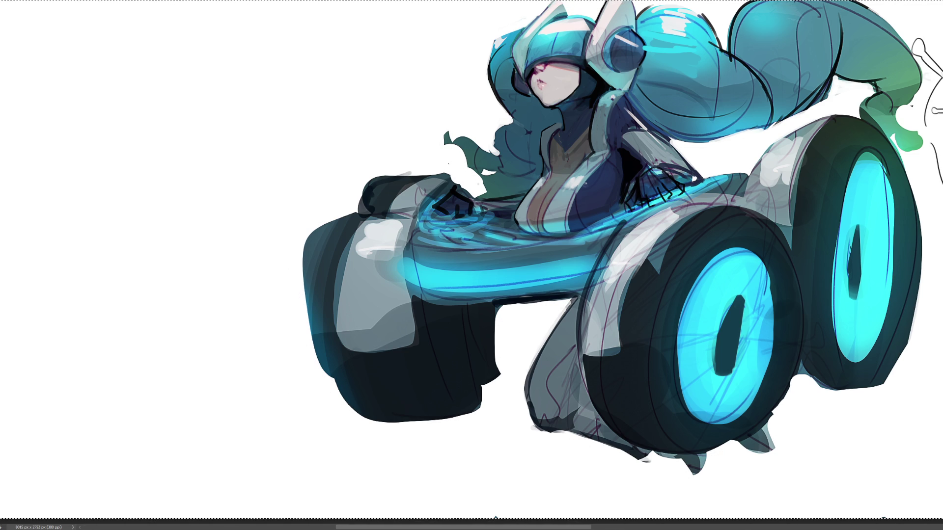
# Step history to the orange-coated girl page with the grey figure sketch restored
pyautogui.hotkey('ctrl', 'z')
pyautogui.hotkey('ctrl', 'z')
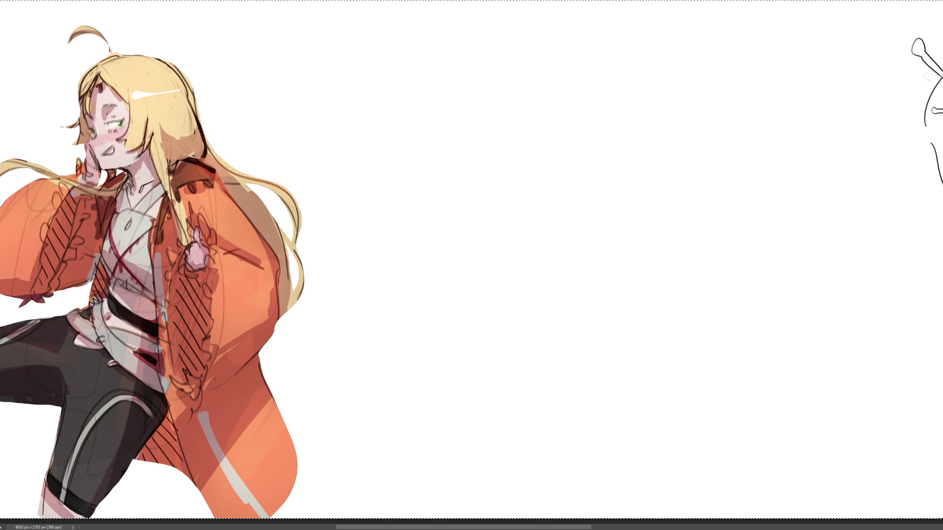
pyautogui.hotkey('ctrl', 'z')
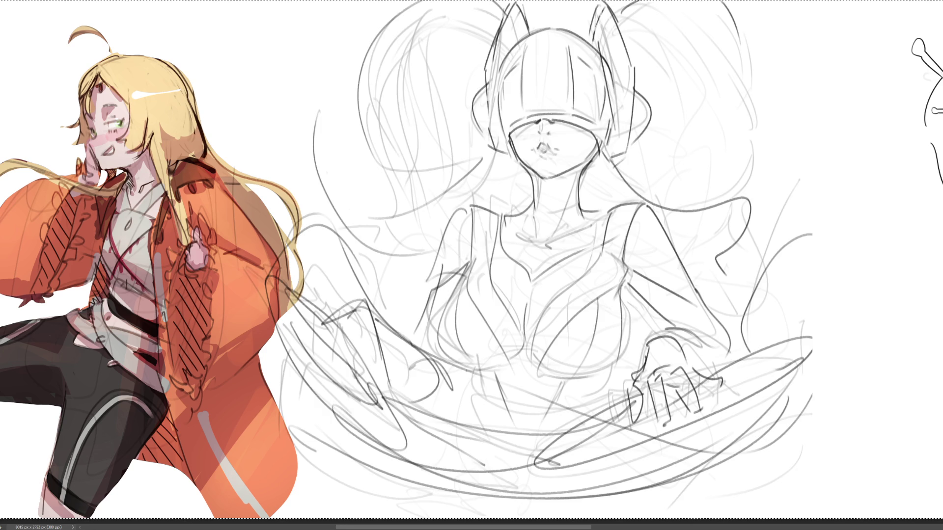
pyautogui.hotkey('ctrl', 'z')
pyautogui.hotkey('ctrl', 'shift', 'z')
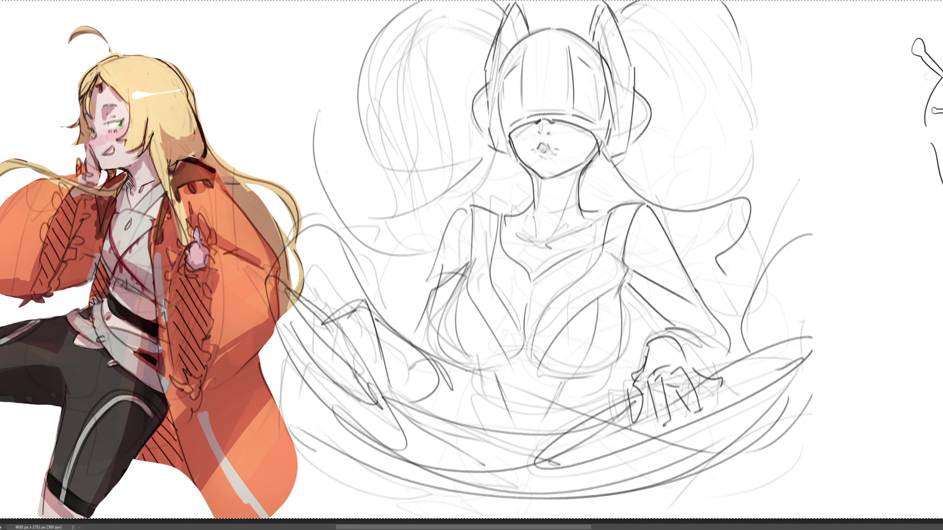
pyautogui.hotkey('ctrl', 'z')
pyautogui.hotkey('ctrl', 'shift', 'z')
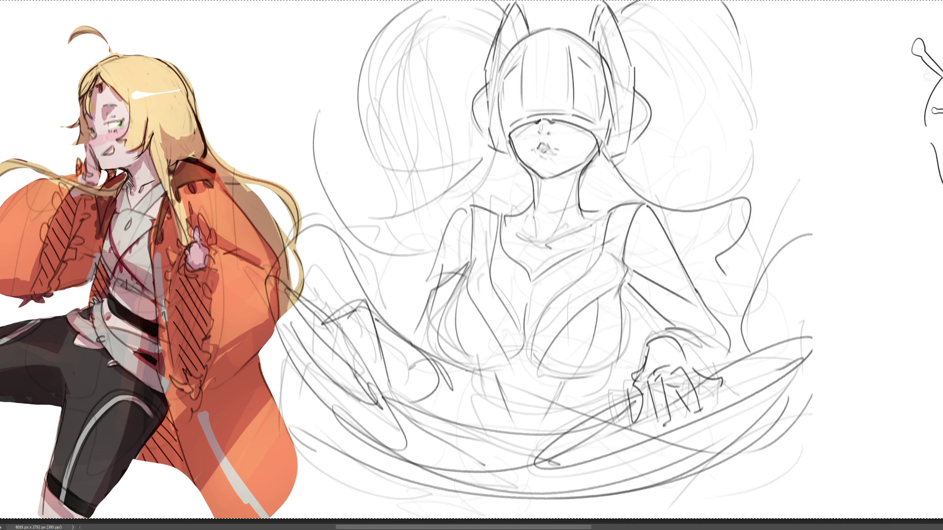
pyautogui.hscroll(5, 471, 271)
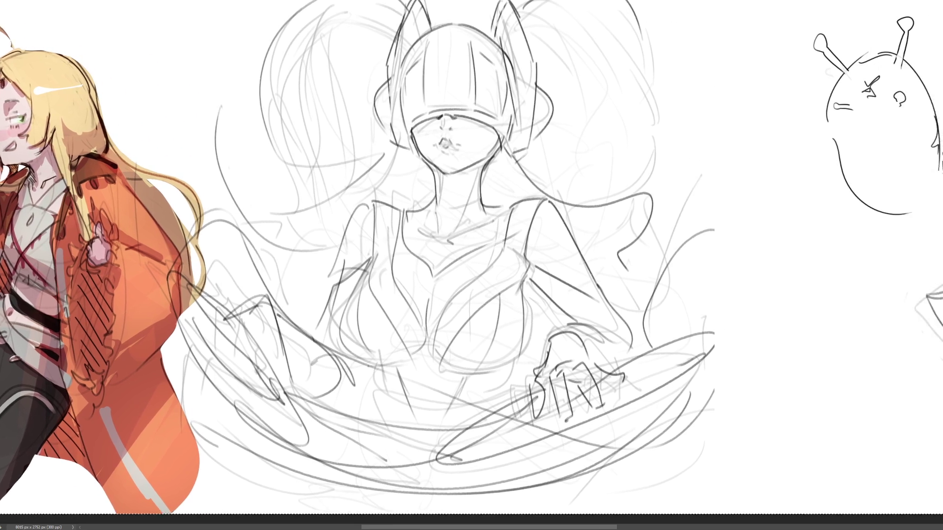
pyautogui.hscroll(1, 472, 271)
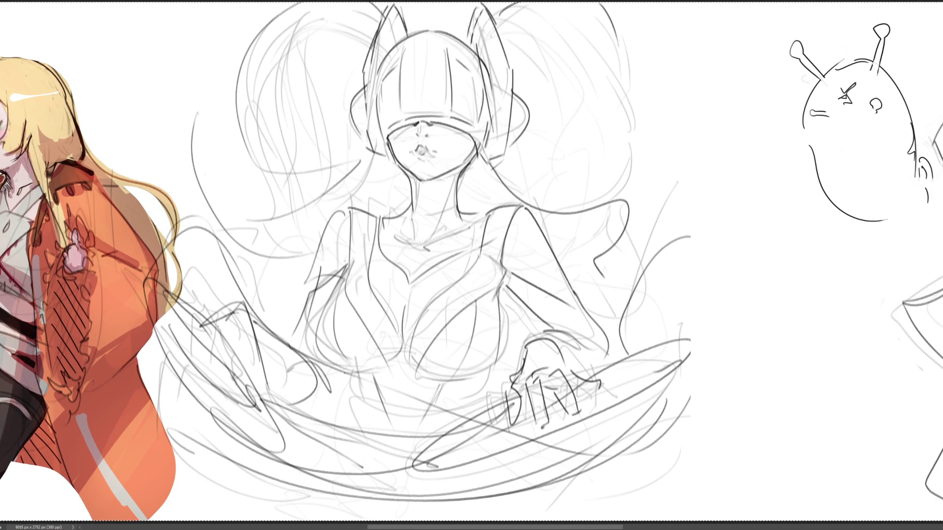
# Shift the central grey figure sketch aside and delete it with its leftover outline
pyautogui.moveTo(425, 210); pyautogui.dragTo(502, 212)
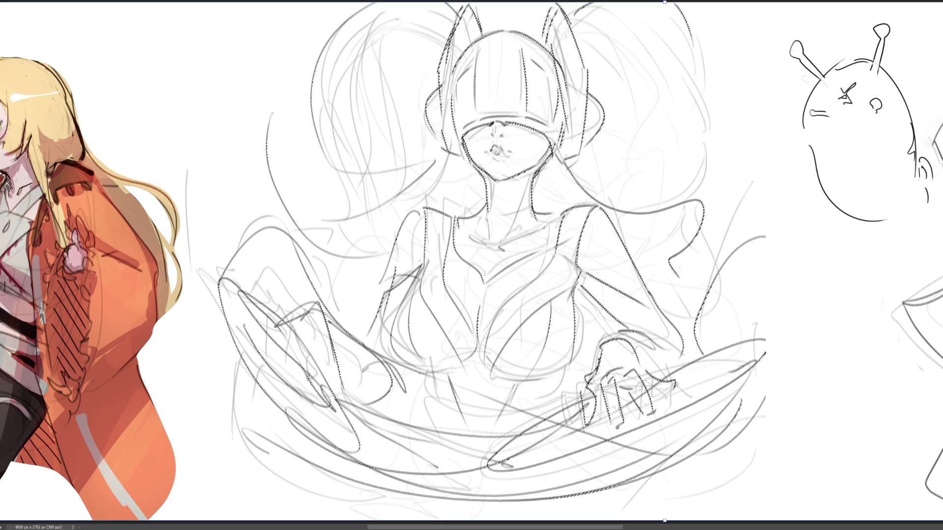
pyautogui.press('Delete')
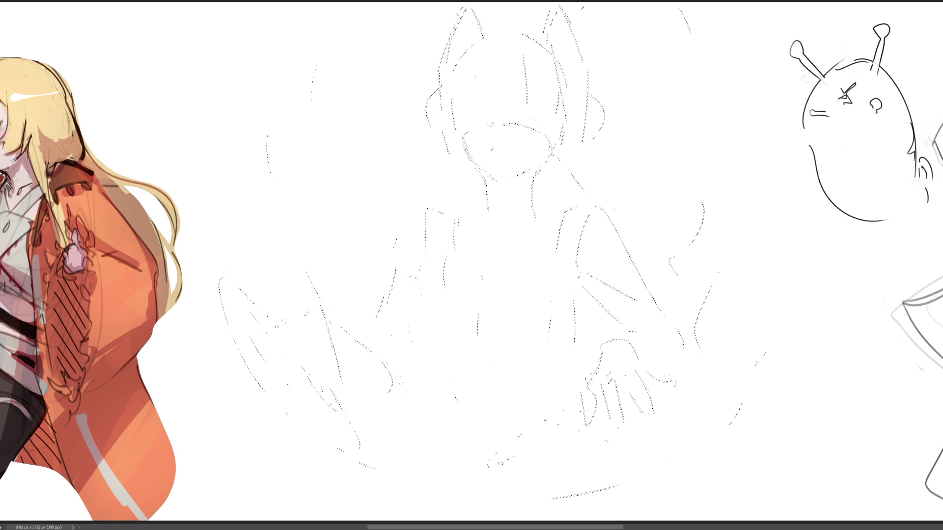
pyautogui.press('Delete')
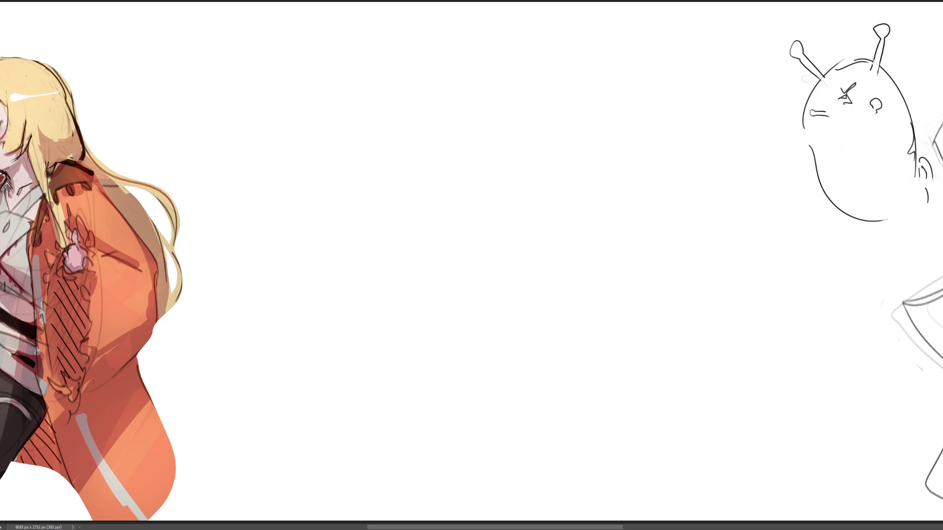
# Sketch a grey oval head with cross construction lines and a chin in the empty space
pyautogui.moveTo(375, 73)
pyautogui.mouseDown()
pyautogui.moveTo(379, 119)
pyautogui.moveTo(402, 47)
pyautogui.mouseUp()
pyautogui.moveTo(419, 43); pyautogui.dragTo(456, 132)
pyautogui.moveTo(380, 111); pyautogui.dragTo(434, 156)
pyautogui.moveTo(462, 147)
pyautogui.mouseDown()
pyautogui.moveTo(437, 165)
pyautogui.moveTo(458, 140)
pyautogui.mouseUp()
pyautogui.moveTo(376, 114); pyautogui.dragTo(397, 117)
pyautogui.moveTo(385, 123)
pyautogui.mouseDown()
pyautogui.moveTo(469, 126)
pyautogui.moveTo(457, 138)
pyautogui.mouseUp()
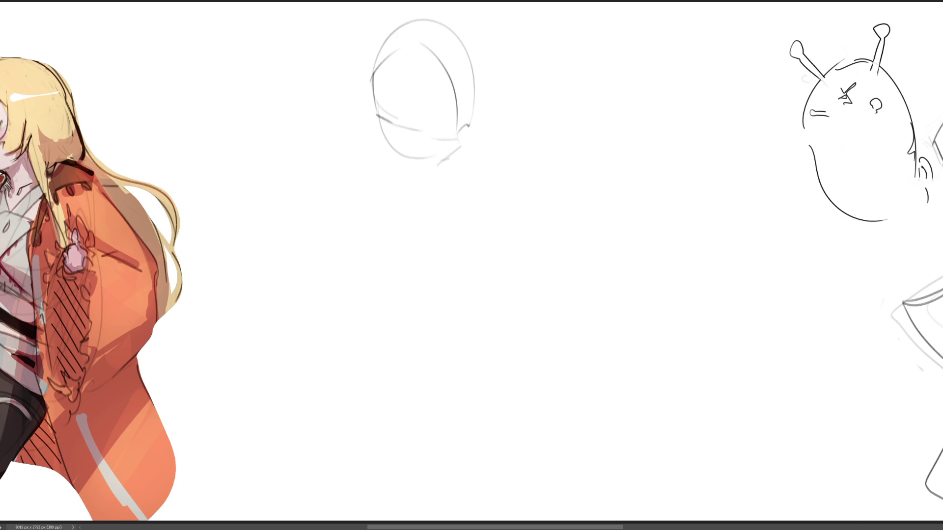